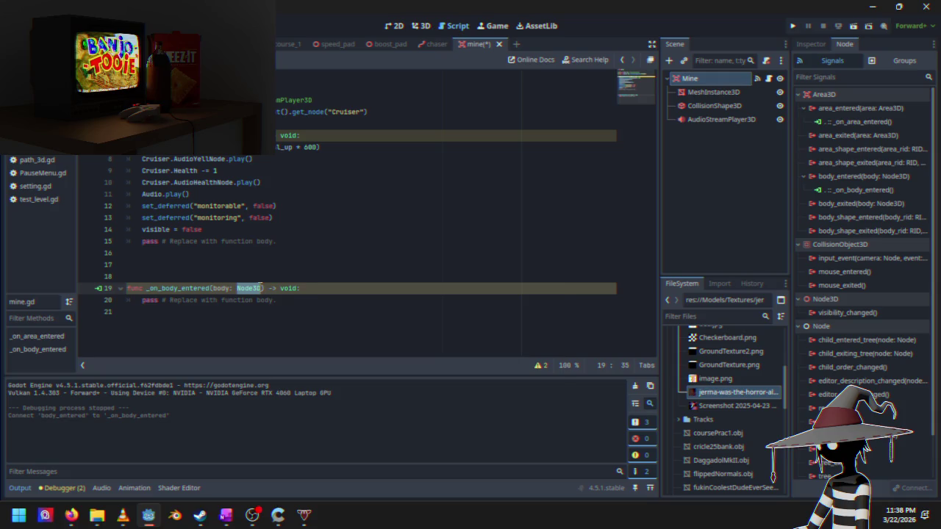
Step: Set the handler's parameter type to CollisionShape3D using autocomplete
text(Collisio)
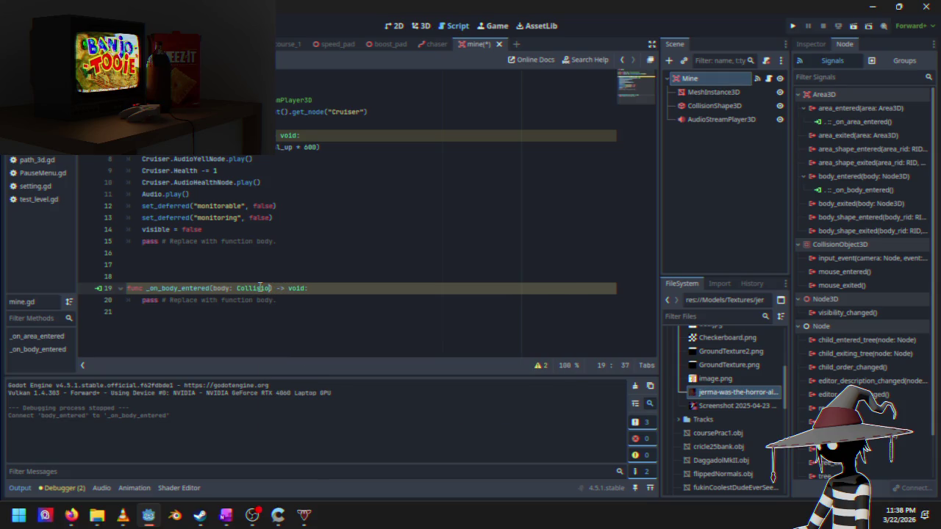
text(n)
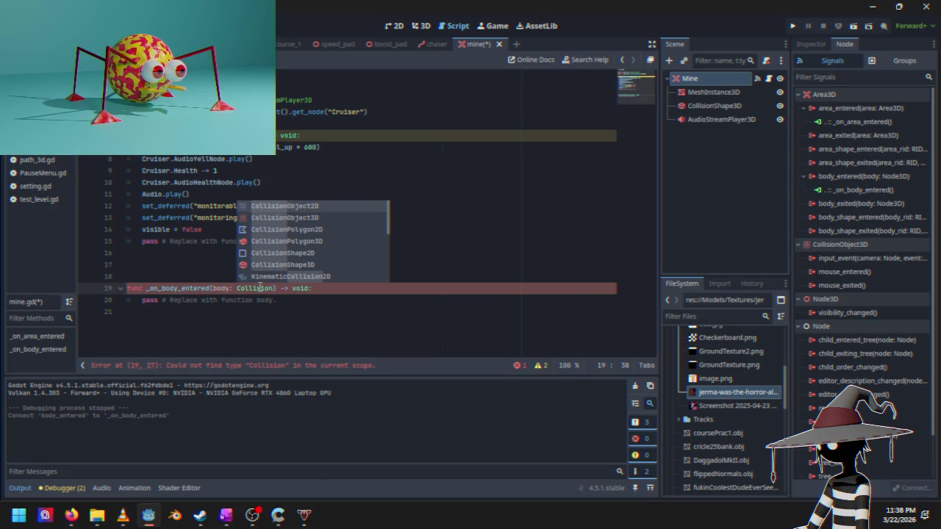
key(Down)
key(Down)
key(Down)
key(Return)
Step: Move lines 7–14 of the area handler's code into _on_body_entered
mouse_move(130, 147)
mouse_down()
mouse_move(265, 182)
mouse_move(279, 231)
mouse_up()
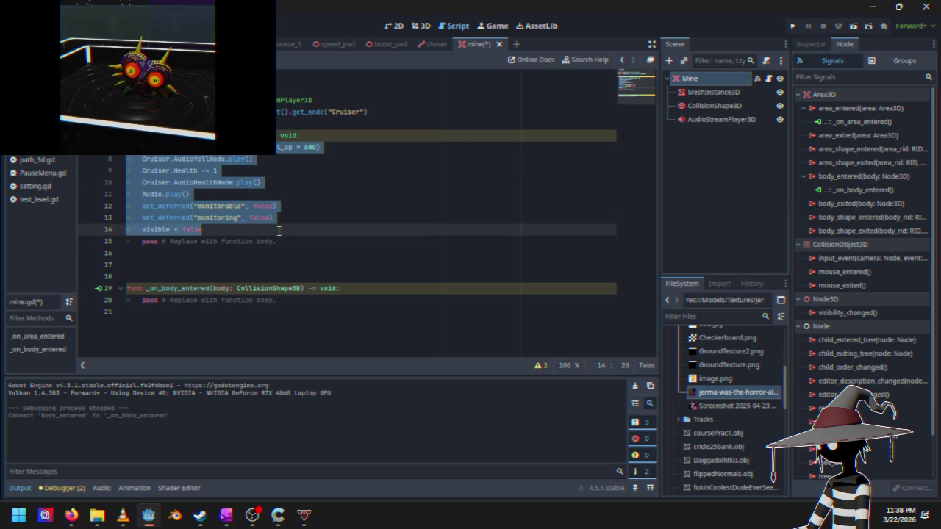
key(BackSpace)
click(357, 210)
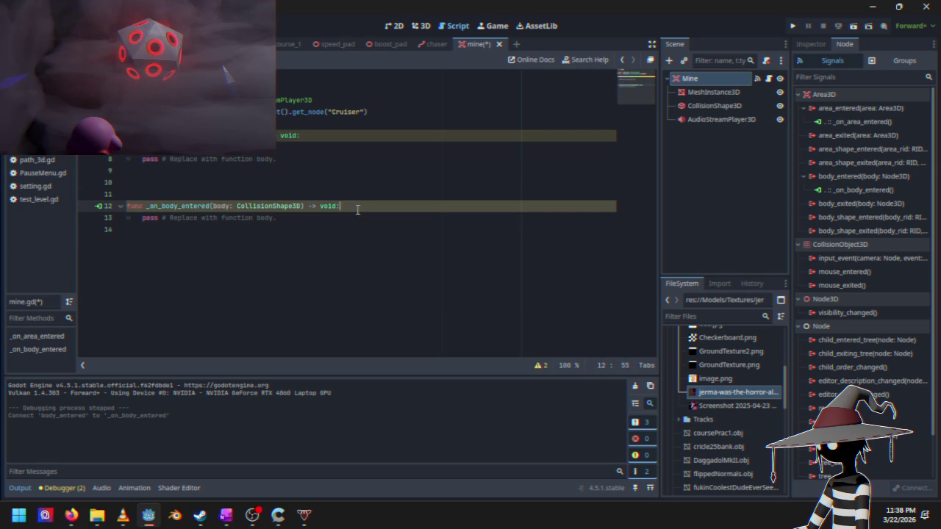
key(Return)
text(Cruiser.apply_impulse(Cruiser.local_up * 600) 	Cruiser.AudioYellNode.play() 	Cruiser.Health -= 1 	Cruiser.AudioHealthNode.play() 	Audio.play() 	set_deferred("monitorable", false) 	set_deferred("monitoring", false) 	visible = false)
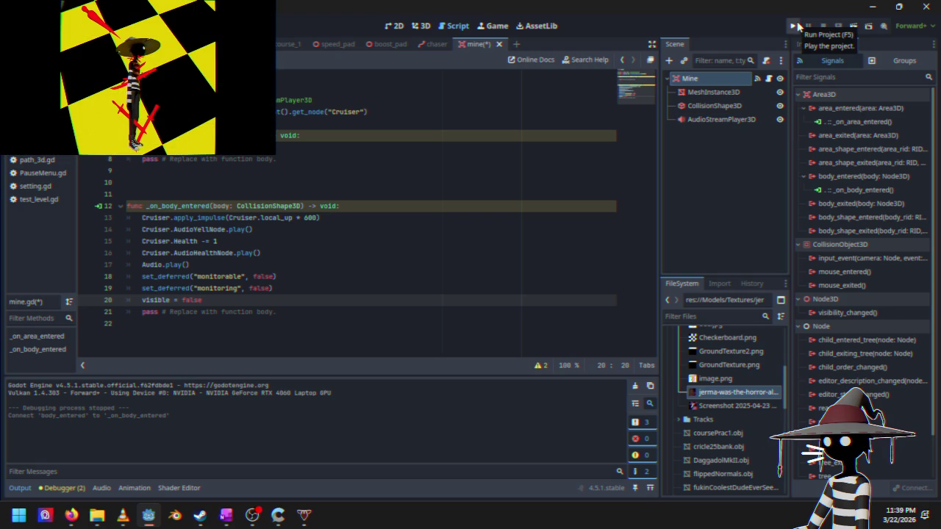
click(798, 27)
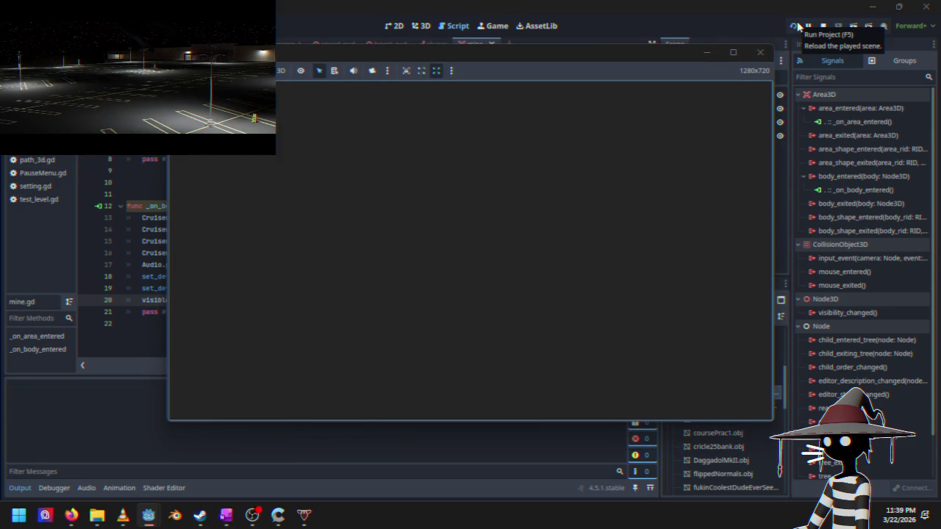
Step: Start a race, pause it, then stop the test run
key(Return)
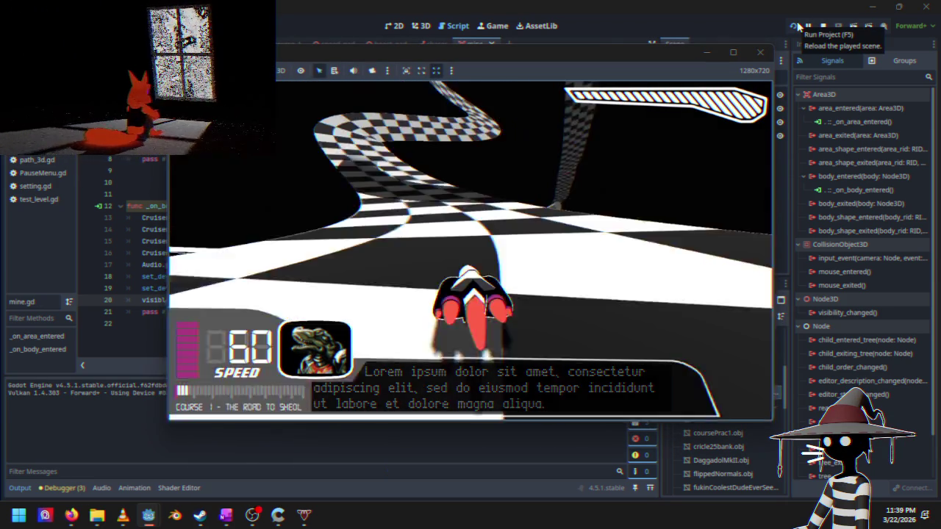
key(Escape)
key(Down)
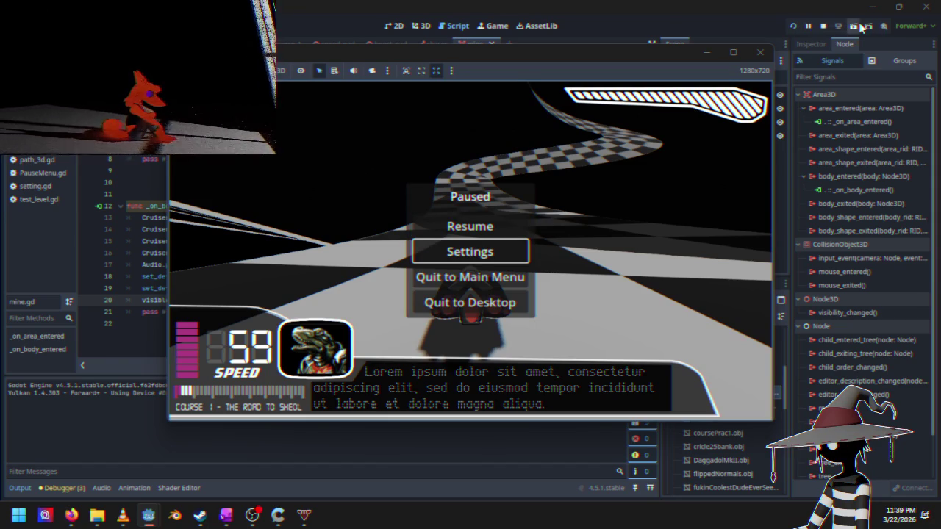
click(824, 26)
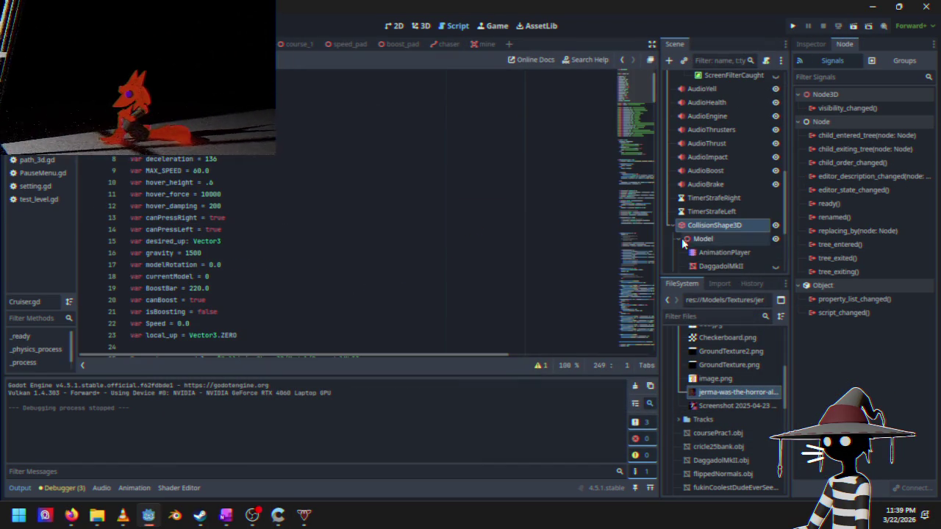
Step: Delete the TimerStrafeLeft node and inspect the Cruiser's Area3D properties
click(695, 211)
key(Delete)
scroll(713, 214, down, 5)
click(714, 253)
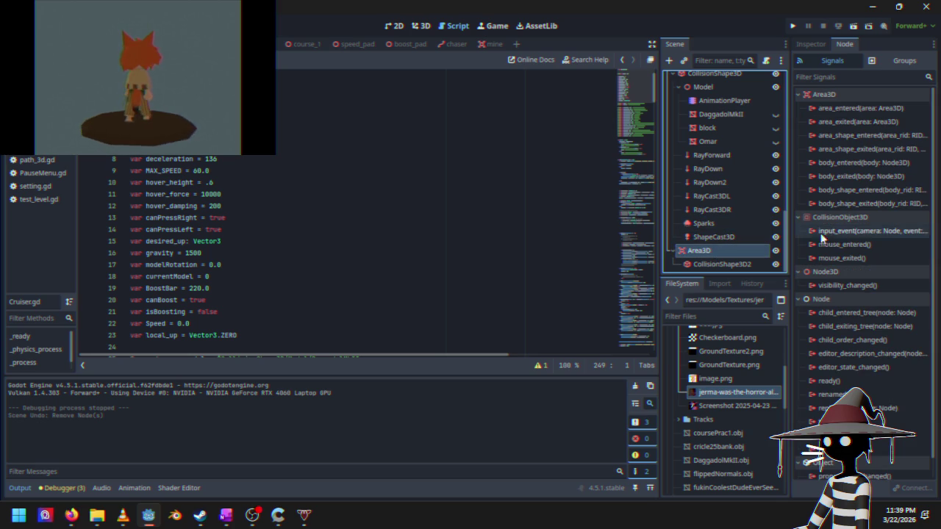
click(815, 44)
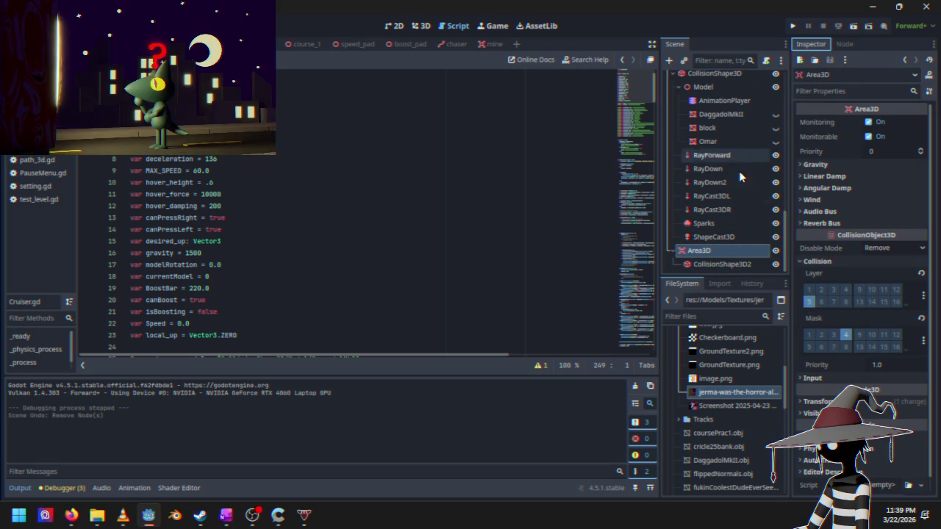
scroll(739, 171, up, 3)
Step: Compare the Cruiser's CollisionShape3D and Area3D properties, including visibility settings
click(714, 148)
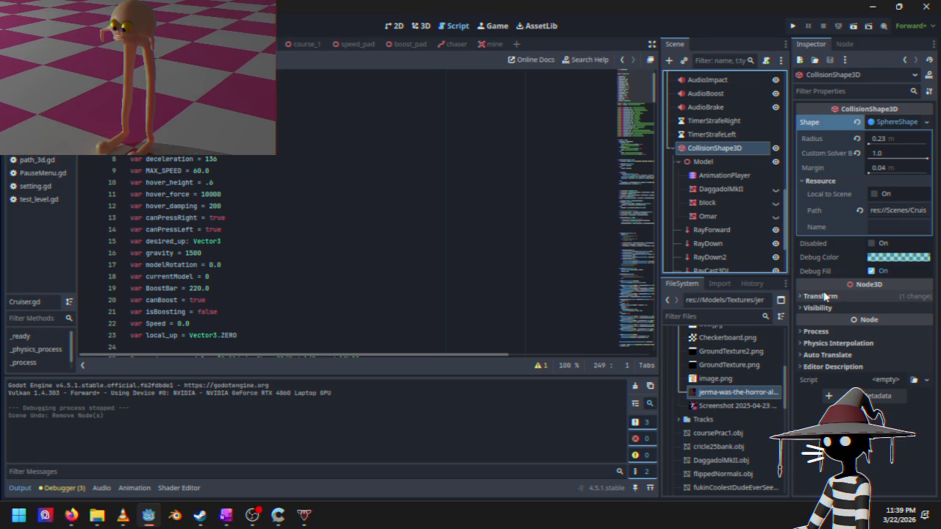
click(830, 309)
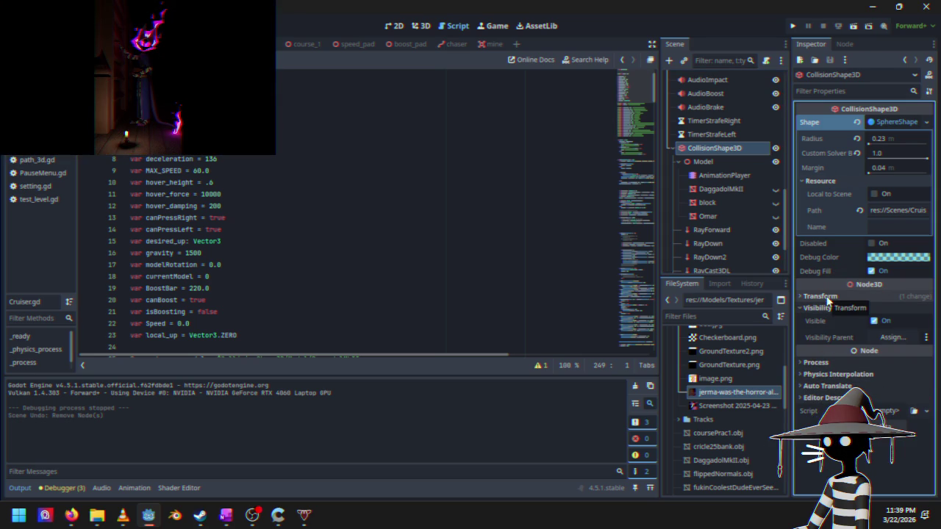
scroll(709, 191, down, 3)
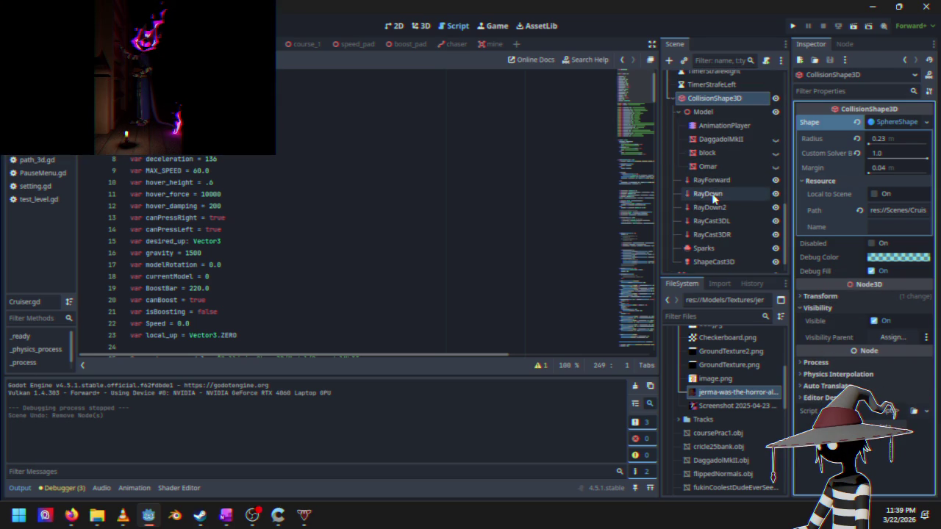
scroll(714, 202, up, 3)
scroll(715, 228, down, 4)
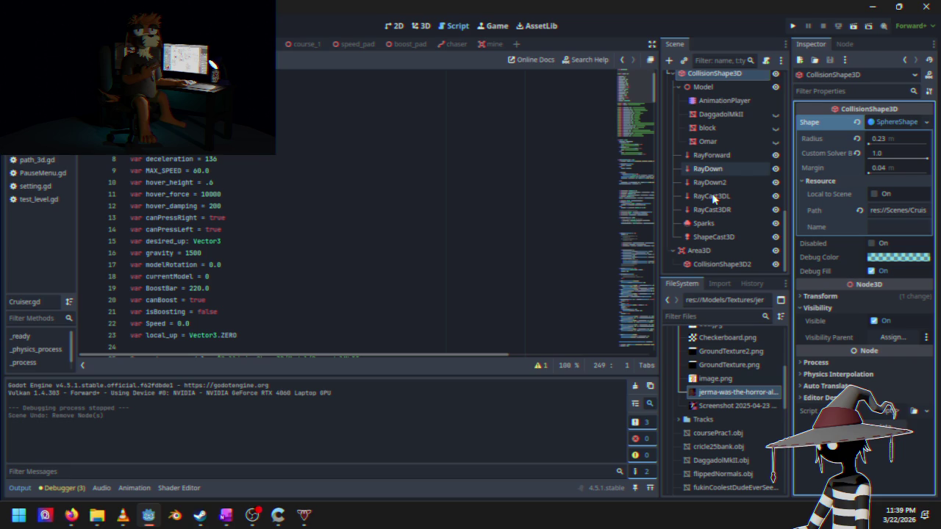
click(717, 250)
scroll(716, 234, up, 9)
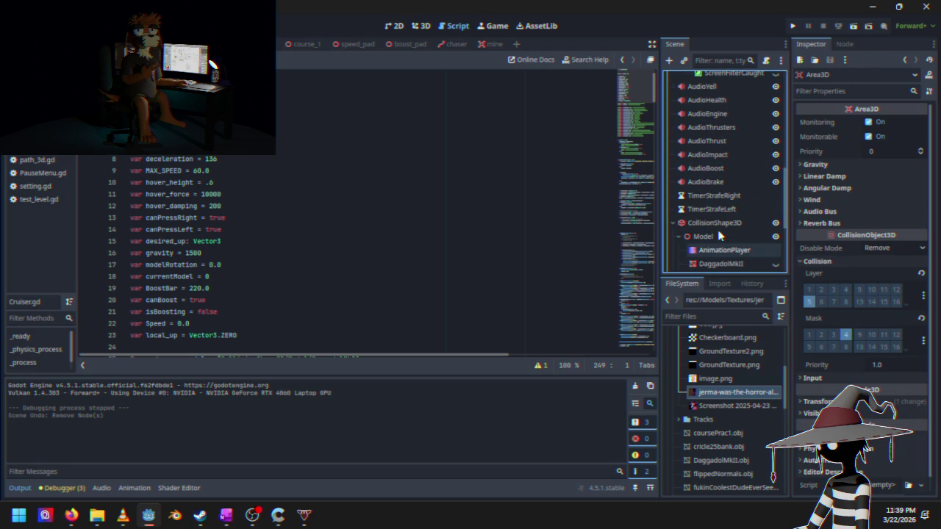
click(711, 224)
scroll(713, 220, up, 10)
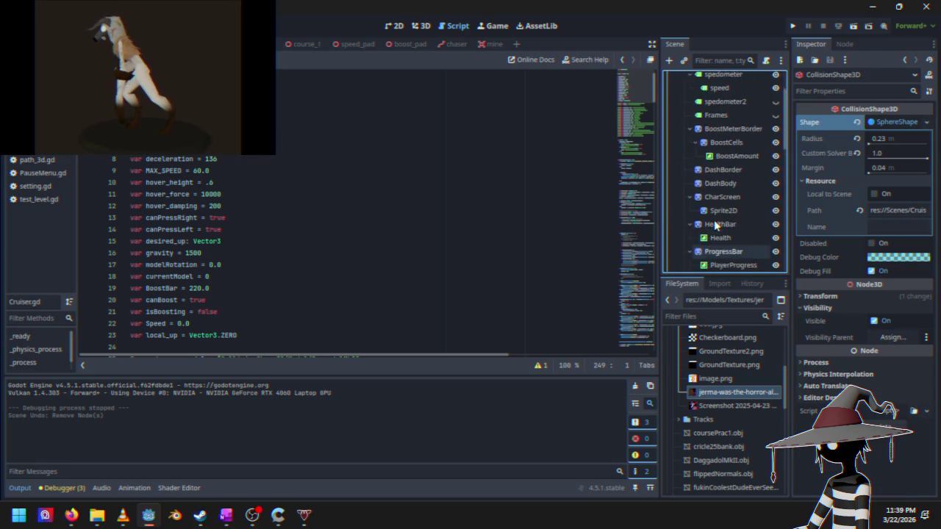
Step: Move the Cruiser root body from collision layer 3 to layer 5
click(693, 78)
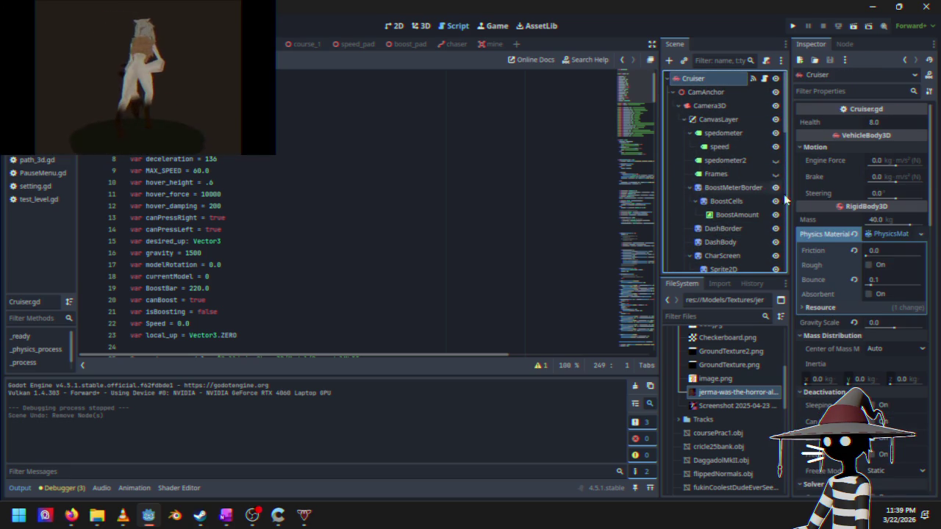
scroll(814, 280, down, 10)
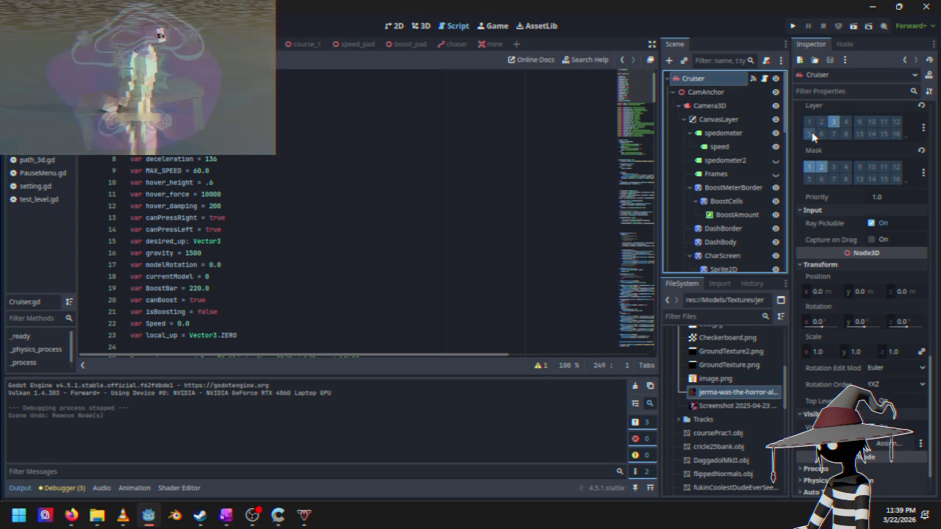
click(812, 135)
click(835, 121)
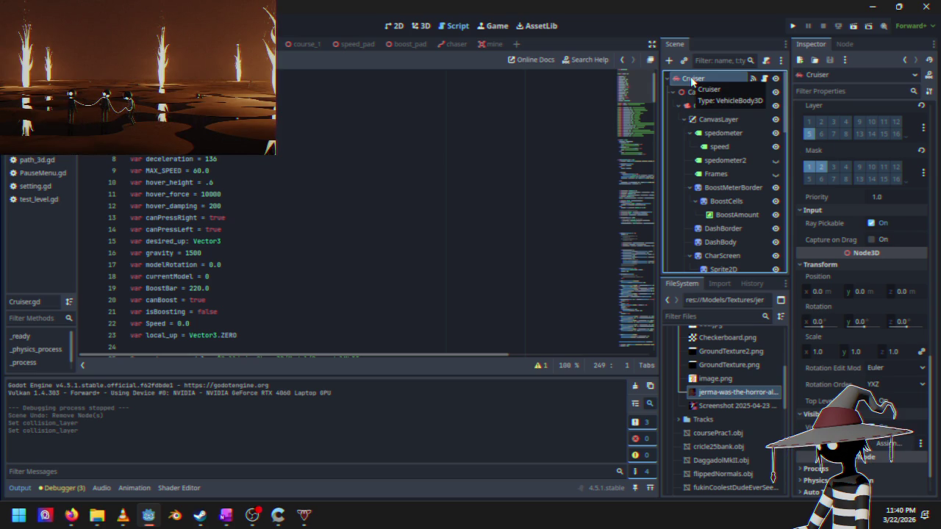
click(493, 46)
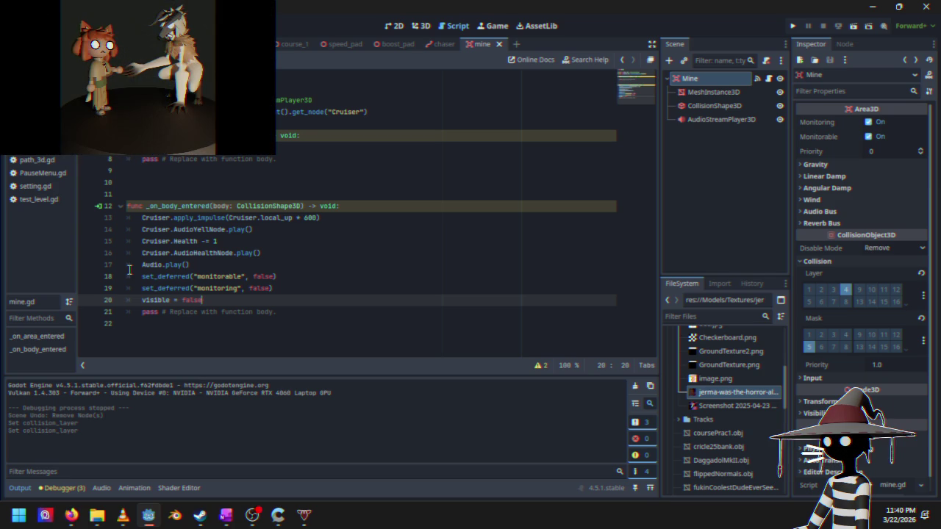
Step: Review the impulse line and line 14 of mine.gd's _on_body_entered
click(283, 231)
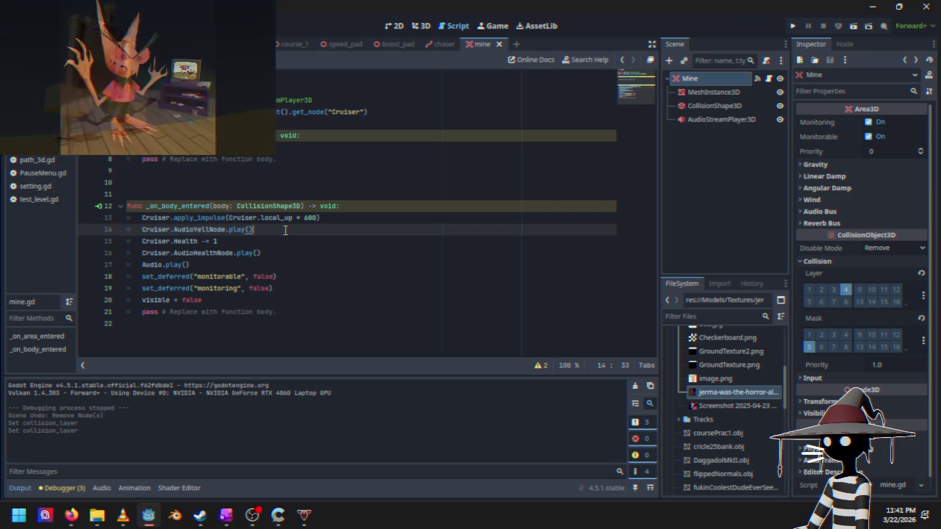
click(346, 221)
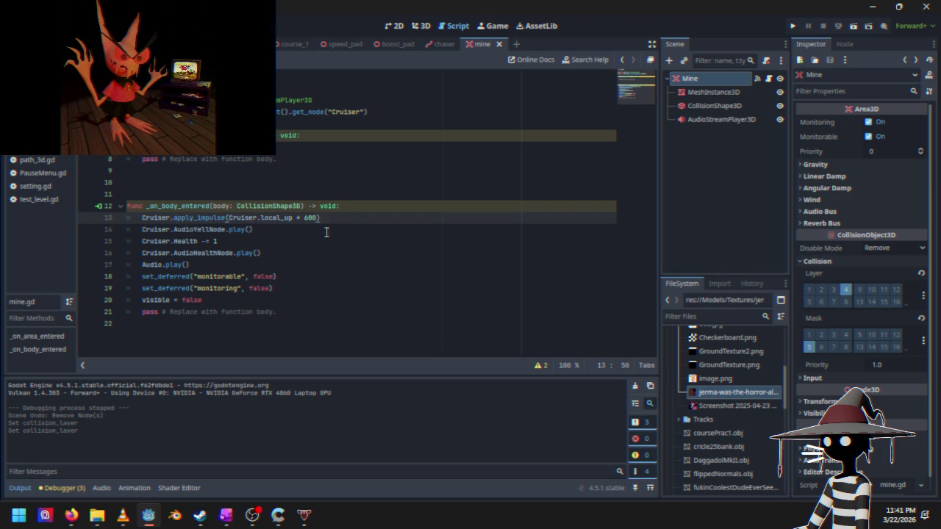
click(319, 233)
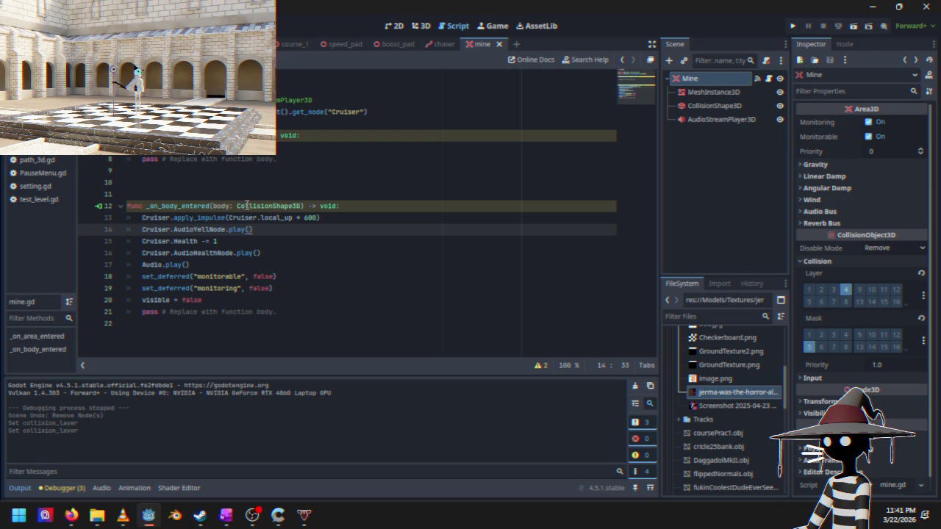
Step: Change the _on_body_entered parameter type to VehicleBody3D and launch the game from the Cruiser scene
key(ctrl+Tab)
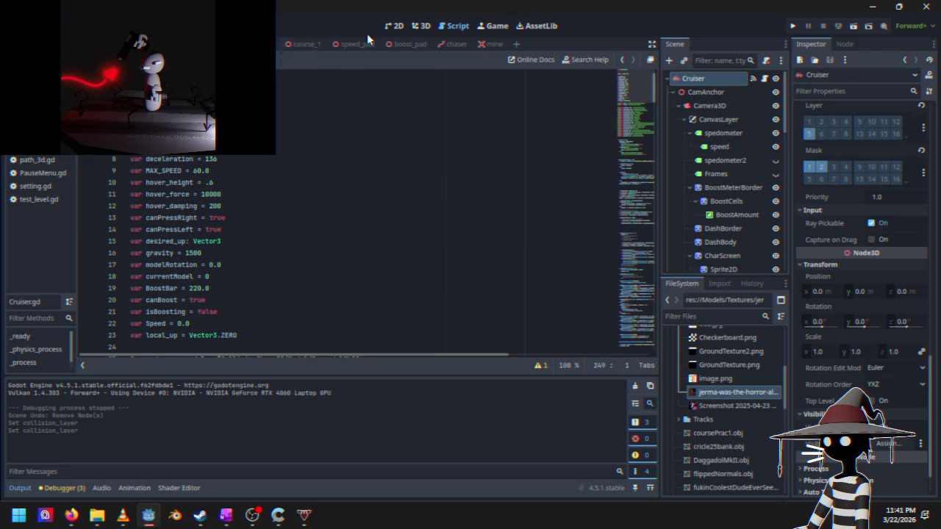
click(489, 44)
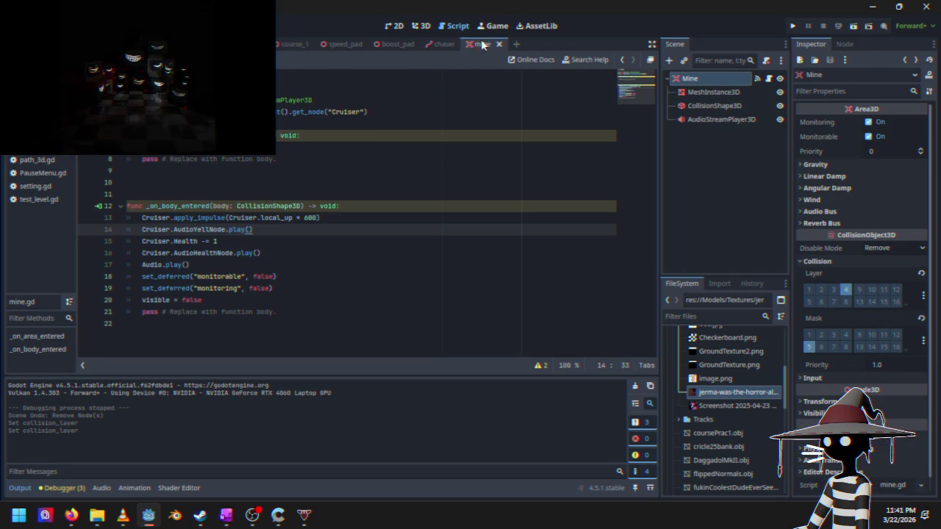
double_click(239, 206)
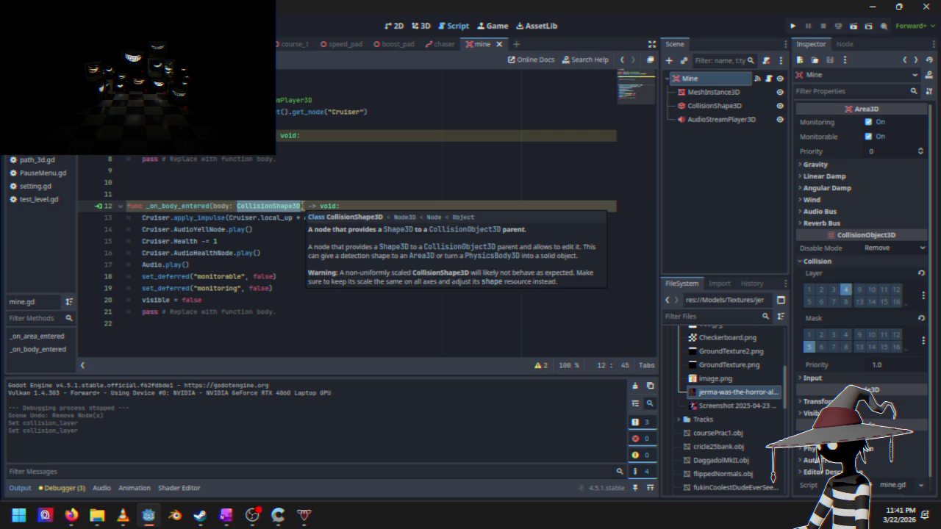
text(VehicleBody3D)
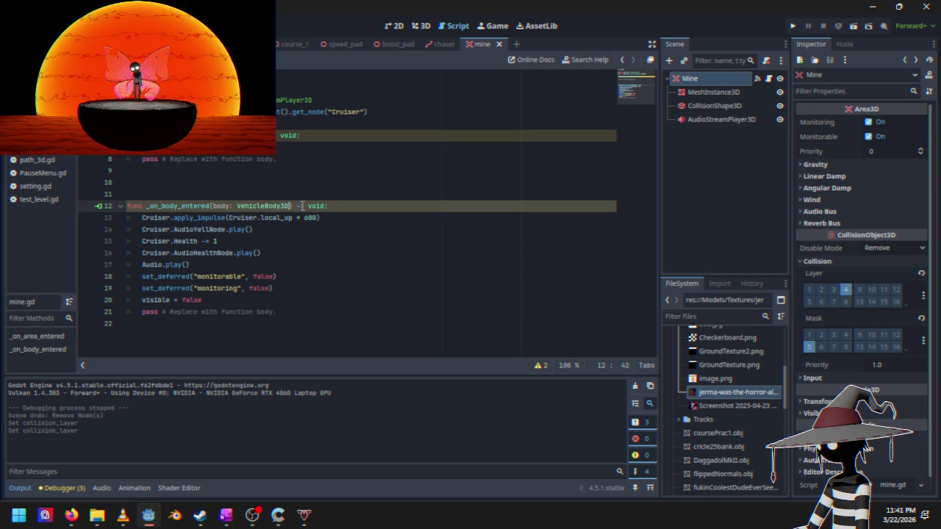
key(ctrl+Tab)
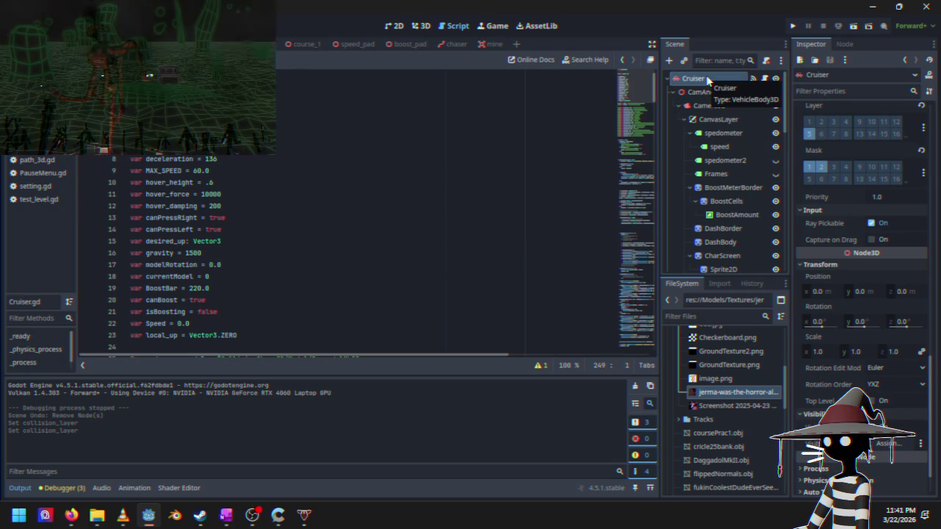
click(792, 26)
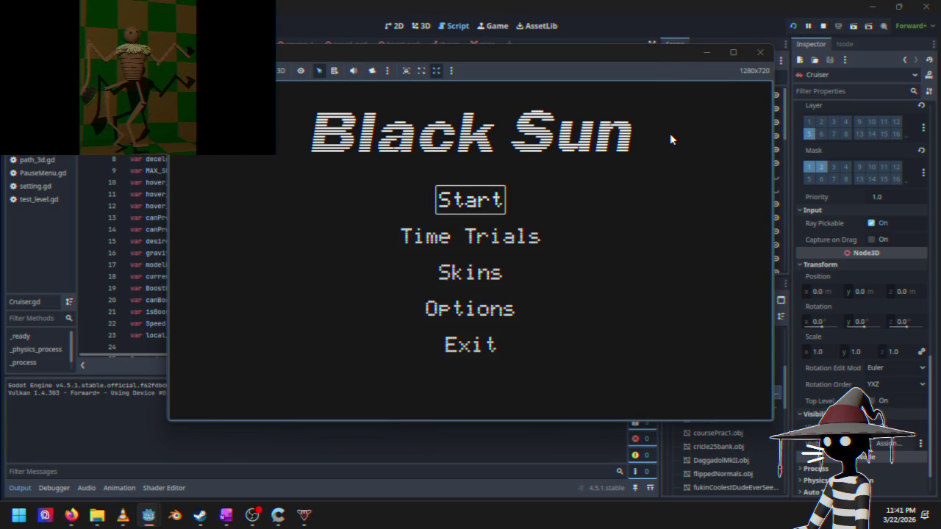
Step: Start a race, pause it, and stop debugging with F8
key(Return)
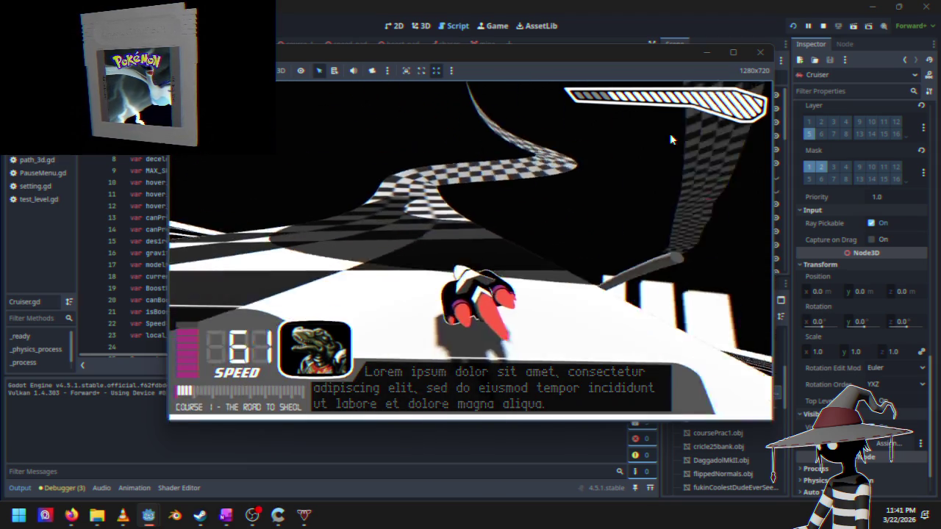
key(Escape)
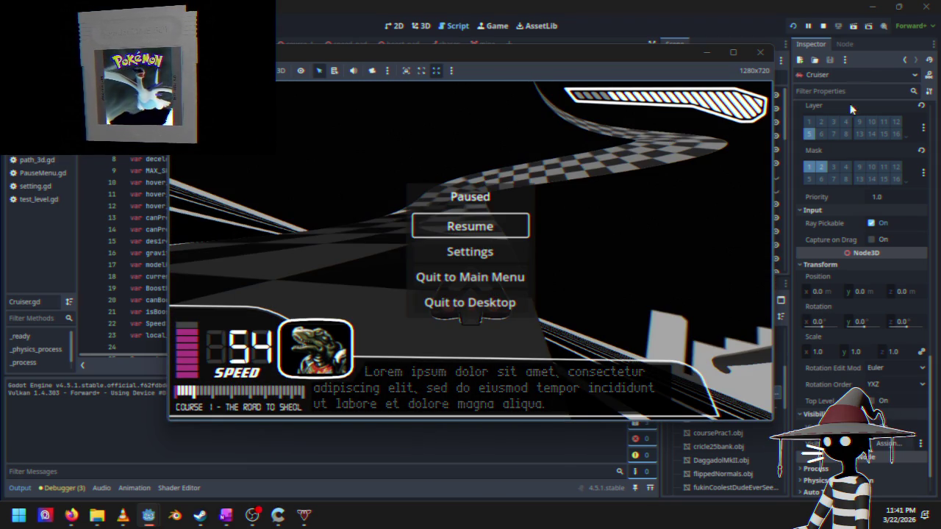
key(F8)
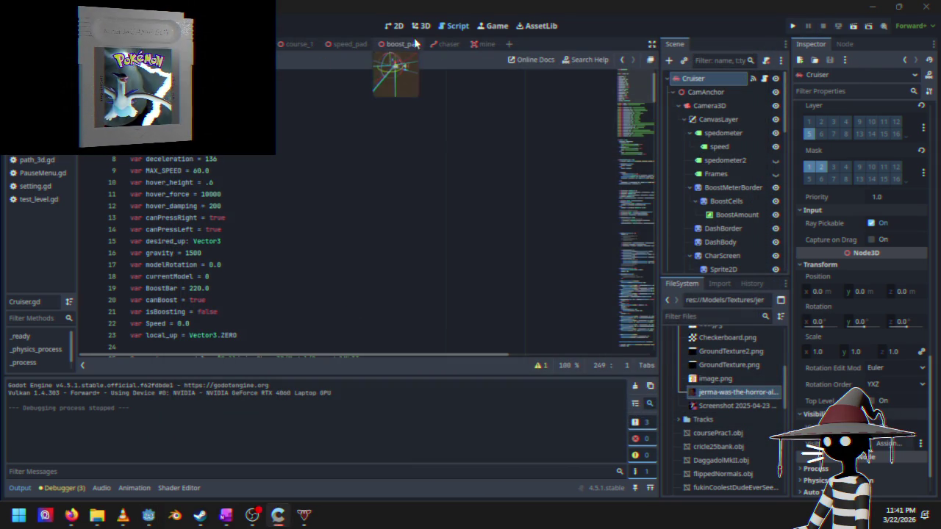
Step: Delete the leftover _on_area_entered function from mine.gd
click(482, 44)
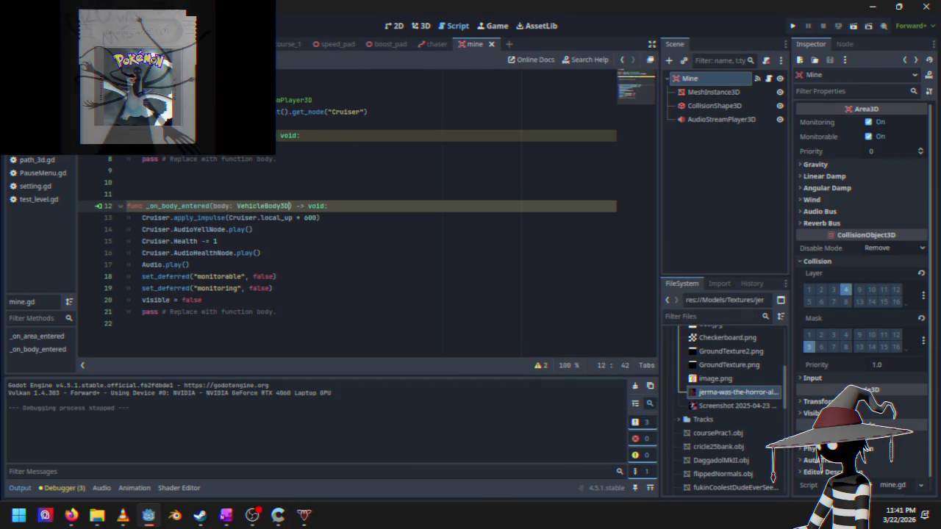
mouse_move(295, 136)
mouse_down()
mouse_move(140, 182)
mouse_move(169, 192)
mouse_up()
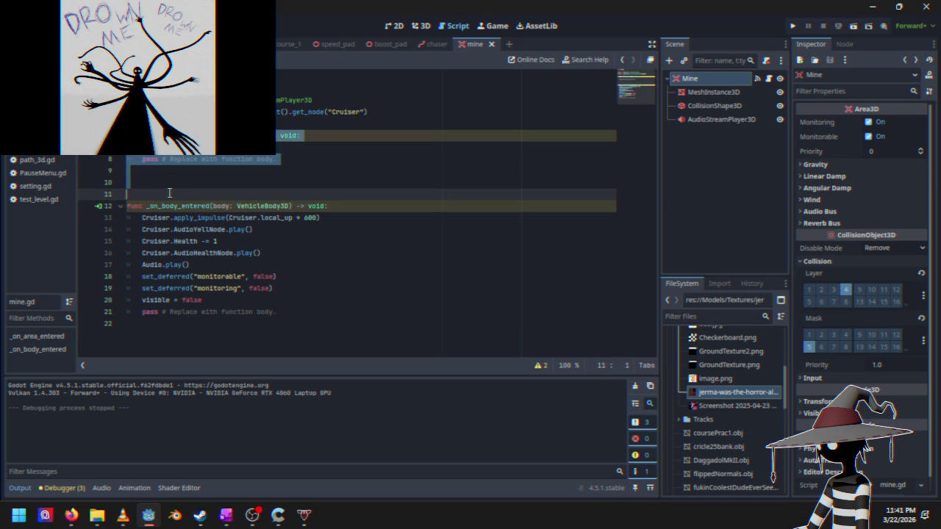
key(BackSpace)
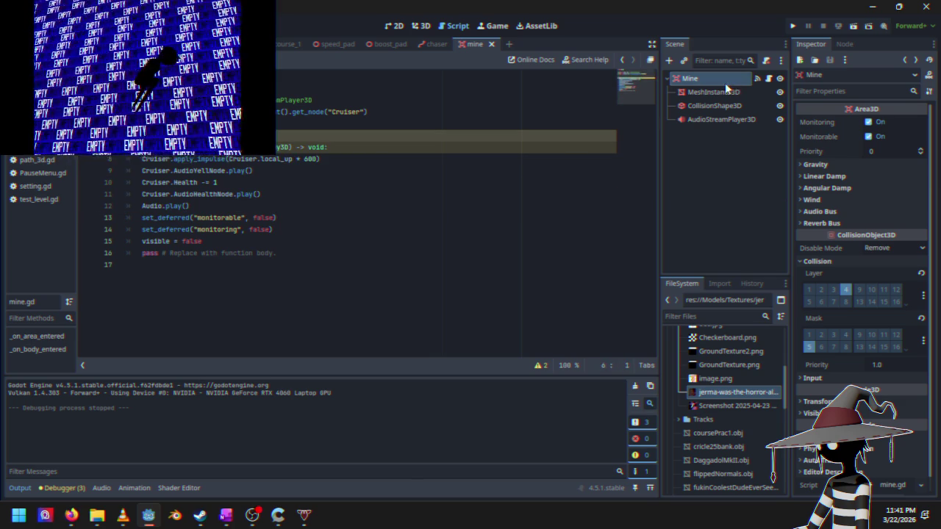
Step: Disconnect the area_entered signal from _on_area_entered in the Node > Signals panel
click(838, 44)
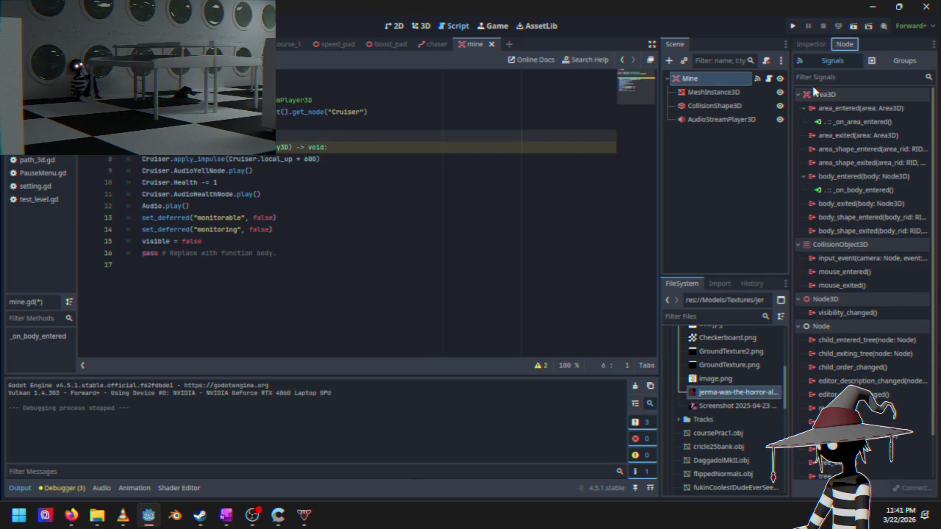
click(855, 125)
right_click(838, 124)
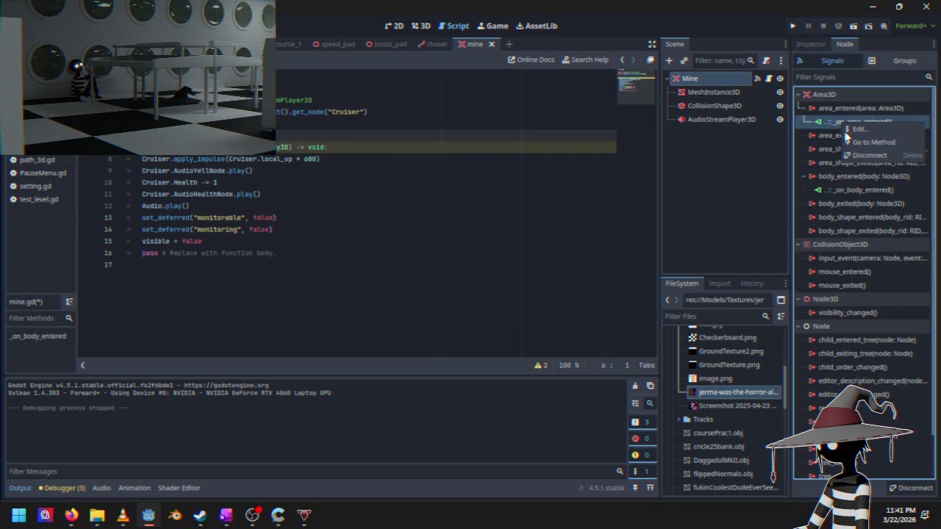
click(882, 156)
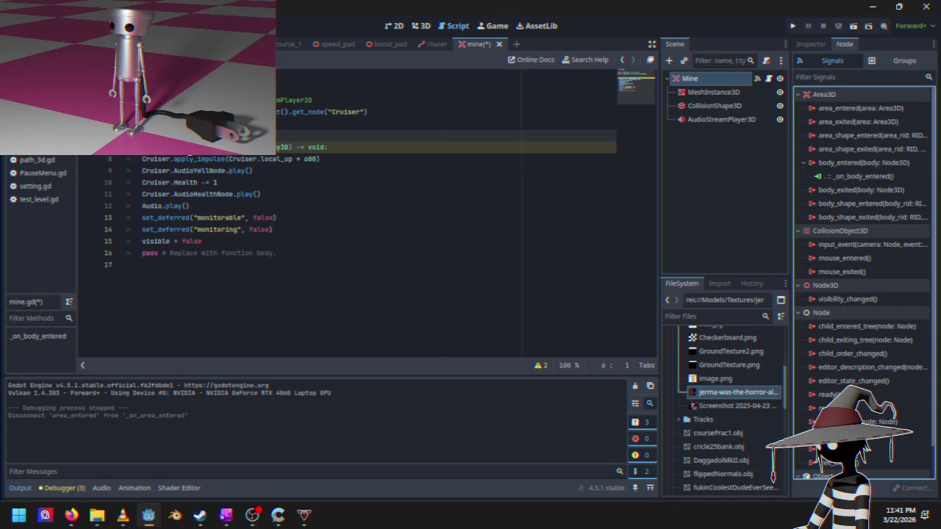
click(307, 137)
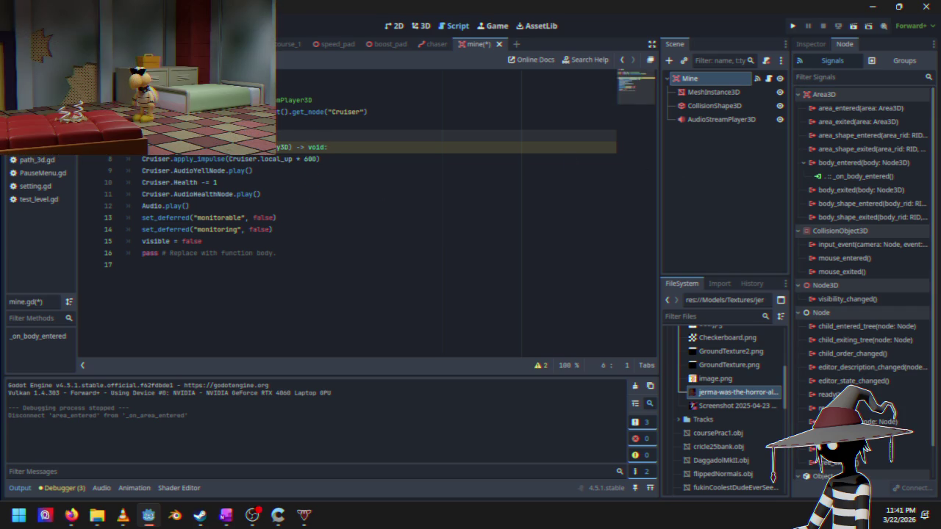
key(alt+Tab)
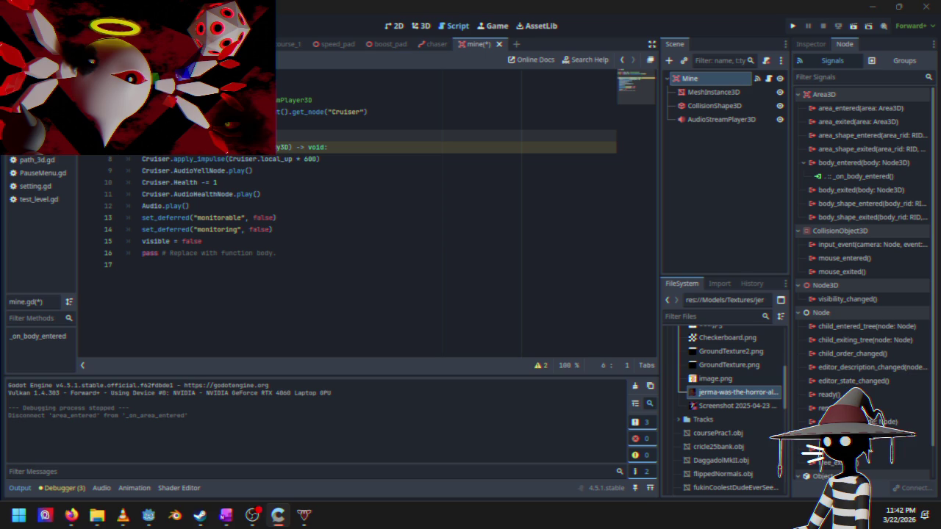
Step: Run the game, start a race, then pause and resume it
click(838, 27)
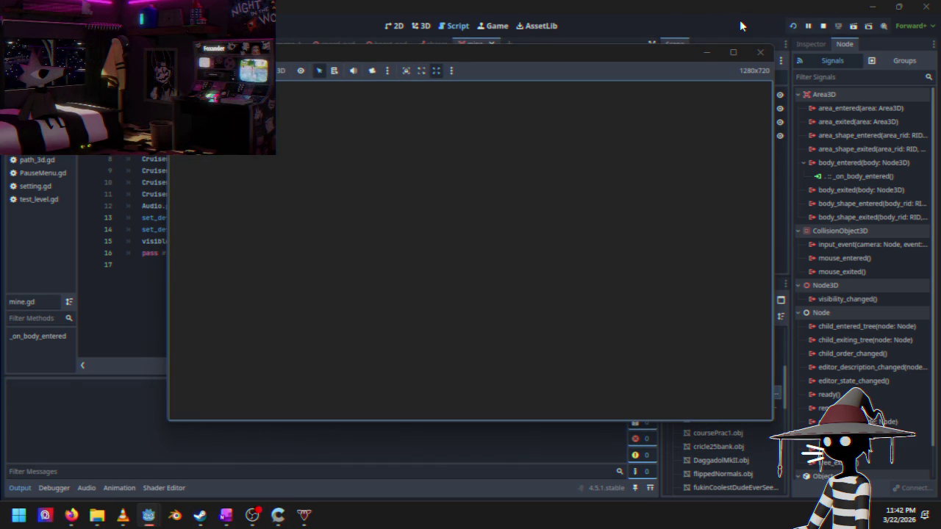
key(Return)
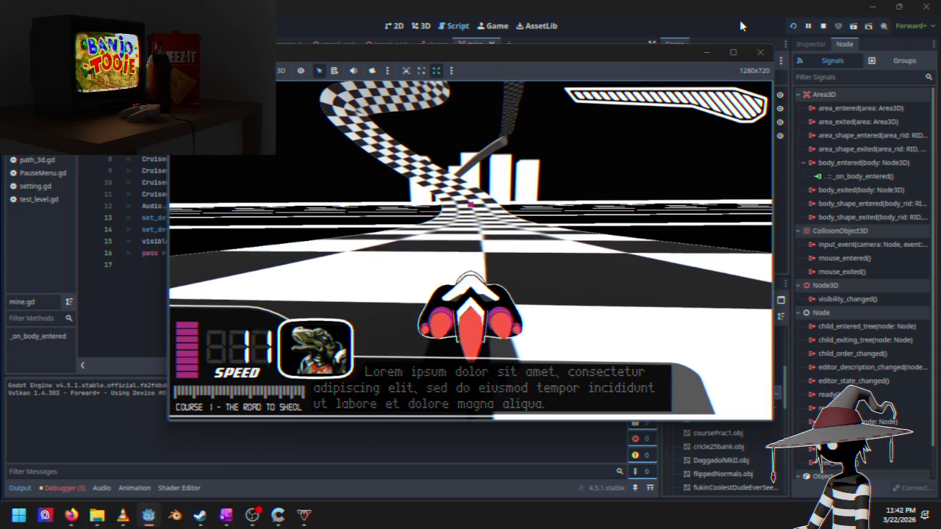
key(Escape)
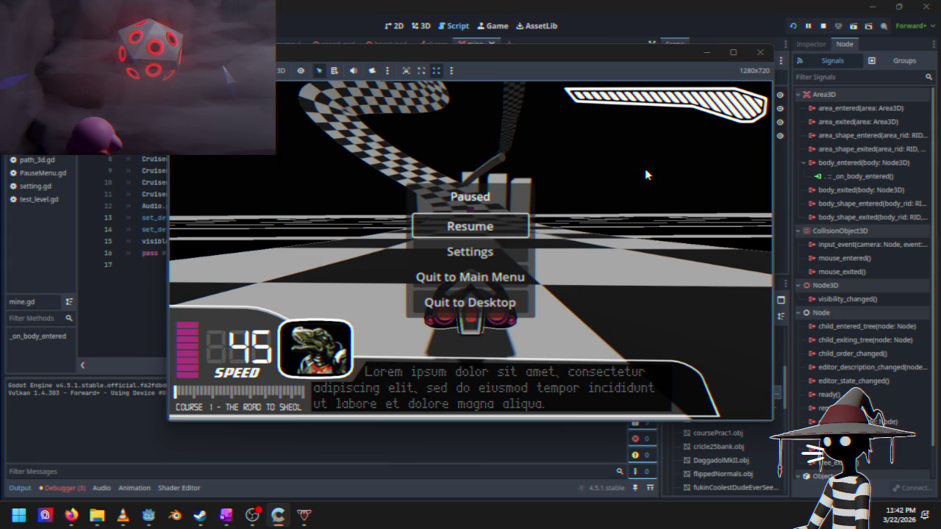
key(Return)
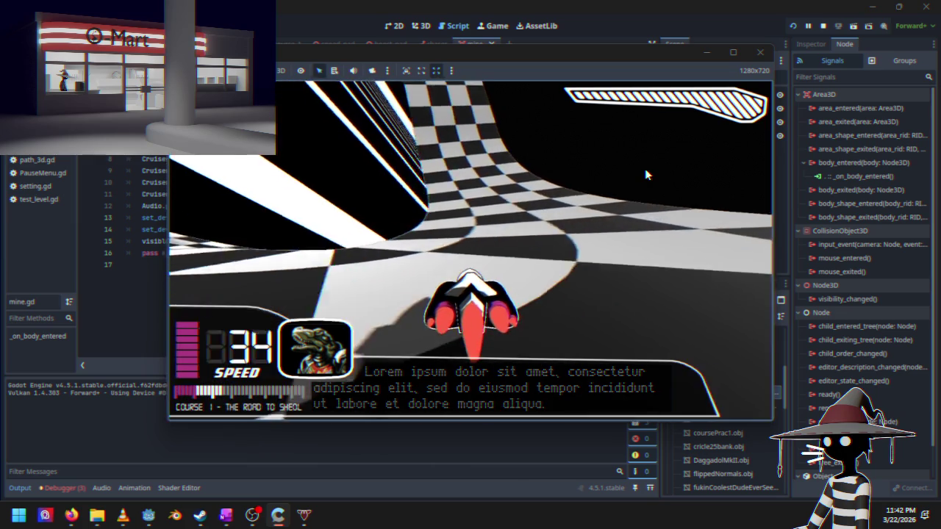
Step: Pause the race again and quit to desktop
key(Escape)
key(Down)
key(Down)
key(Down)
key(Down)
key(Up)
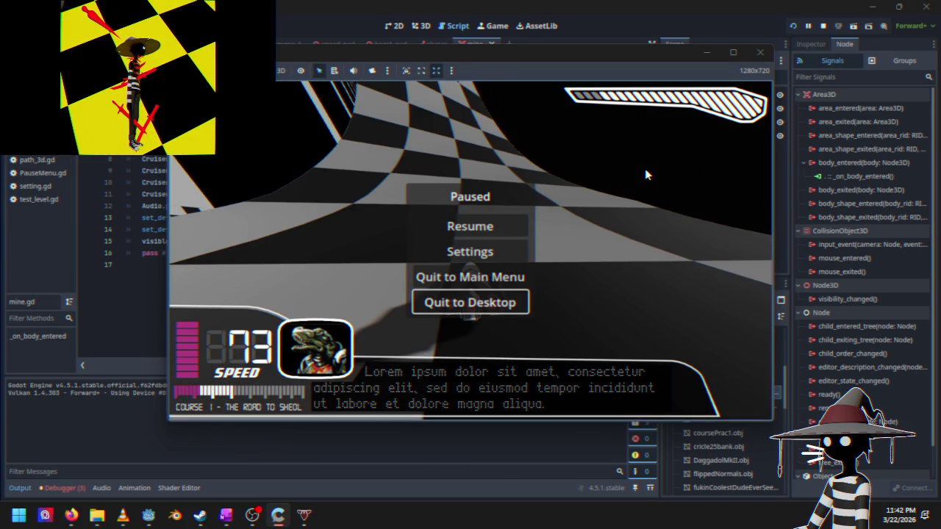
key(Return)
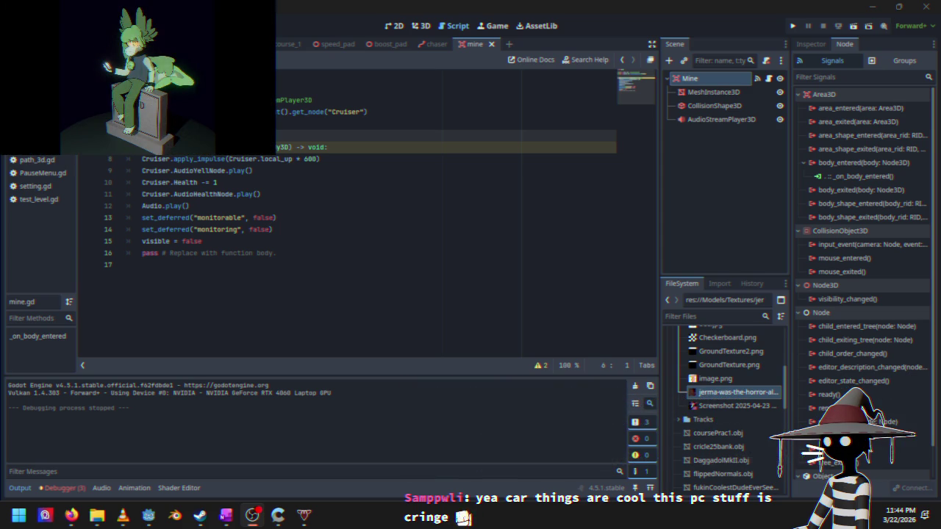
click(792, 27)
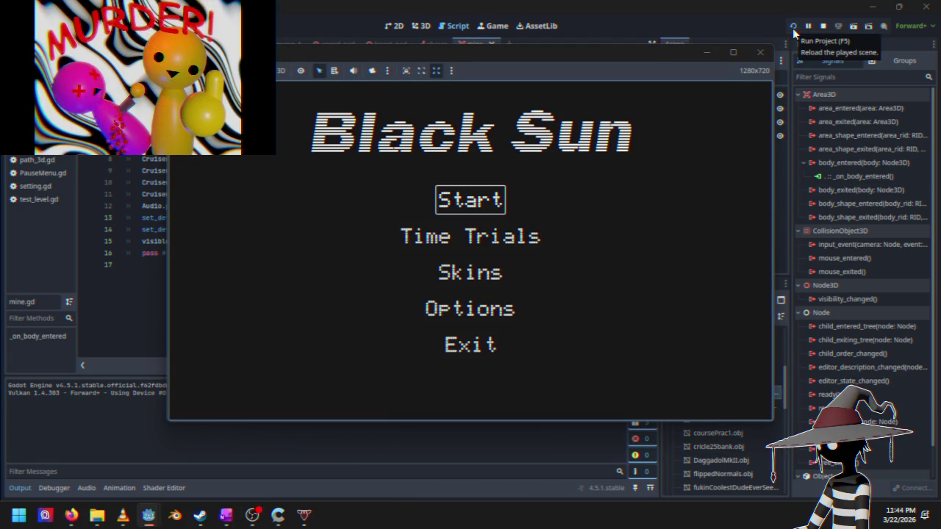
Step: Start a race from the Black Sun title menu
key(Return)
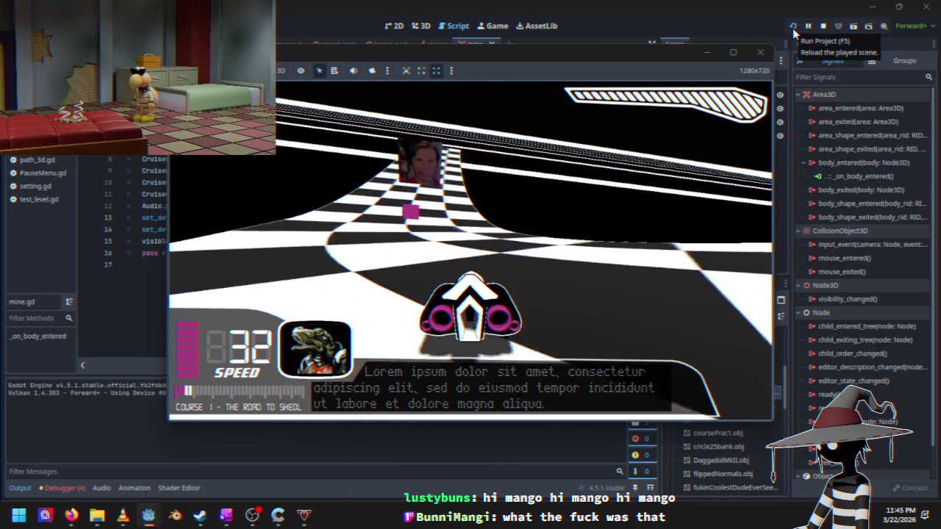
key(Escape)
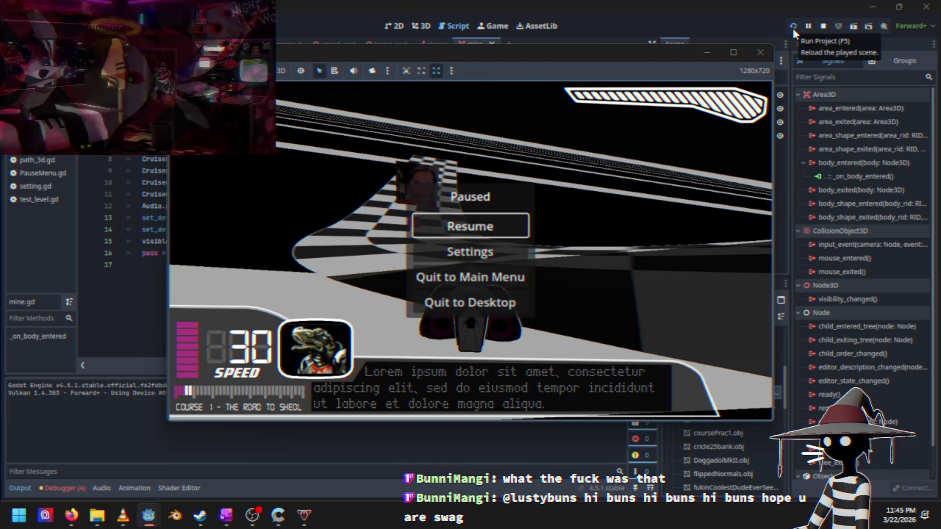
key(Escape)
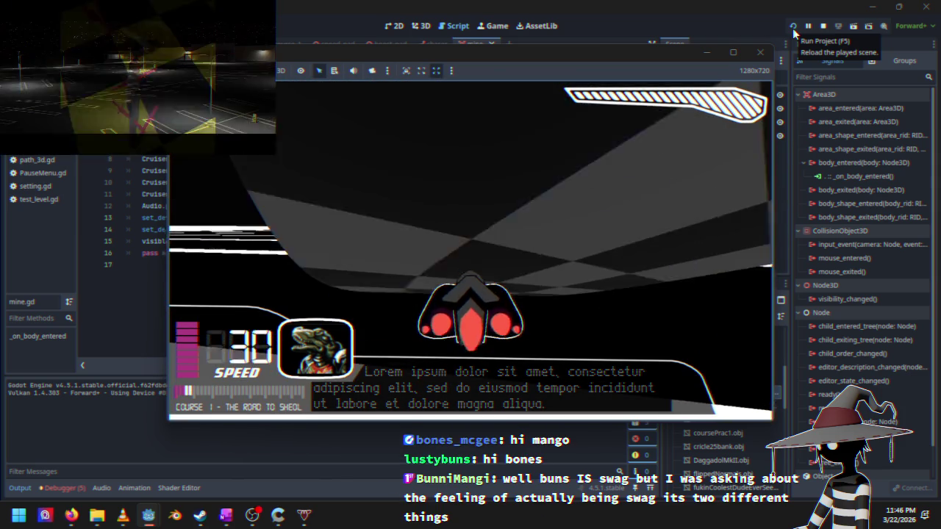
Step: Pause the race, check settings, quit to desktop, and open the speed_pad scene
key(Escape)
key(Return)
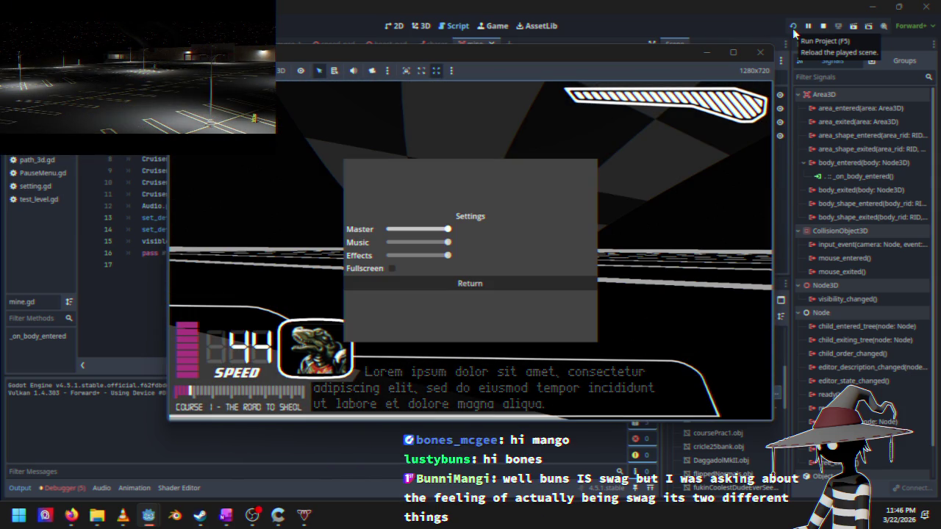
key(Up)
key(Down)
key(Return)
key(Down)
key(Down)
key(Return)
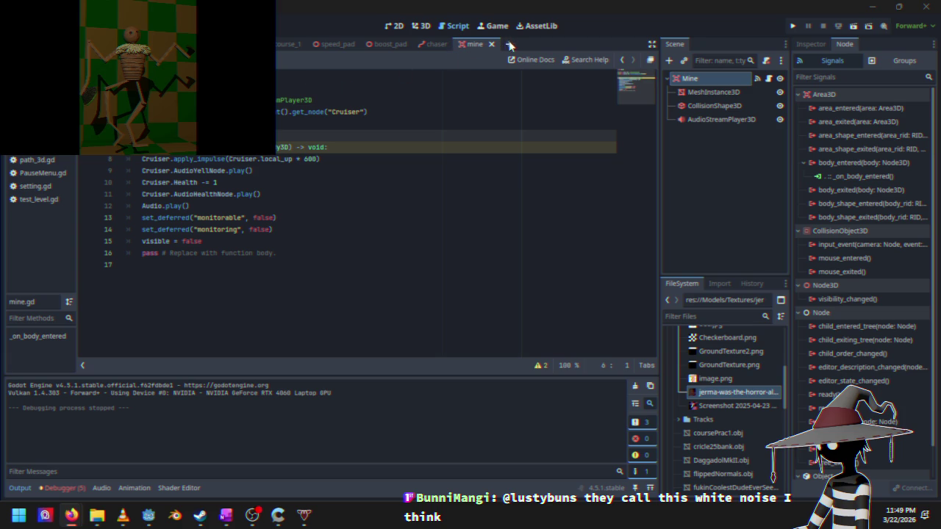
mouse_move(284, 50)
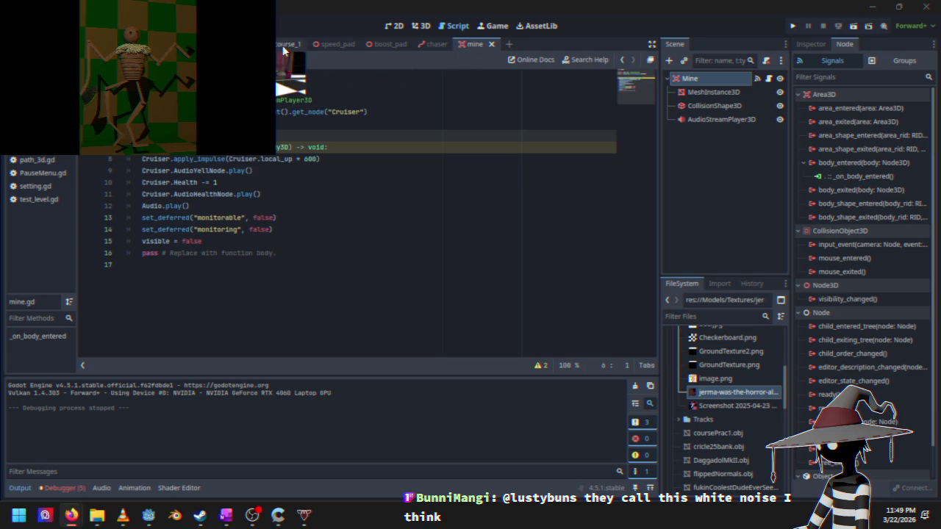
click(335, 44)
Step: Start attaching a new GDScript, res://Scenes/speed_pad.gd inheriting Node3D, to the SpeedPad root node
mouse_move(418, 43)
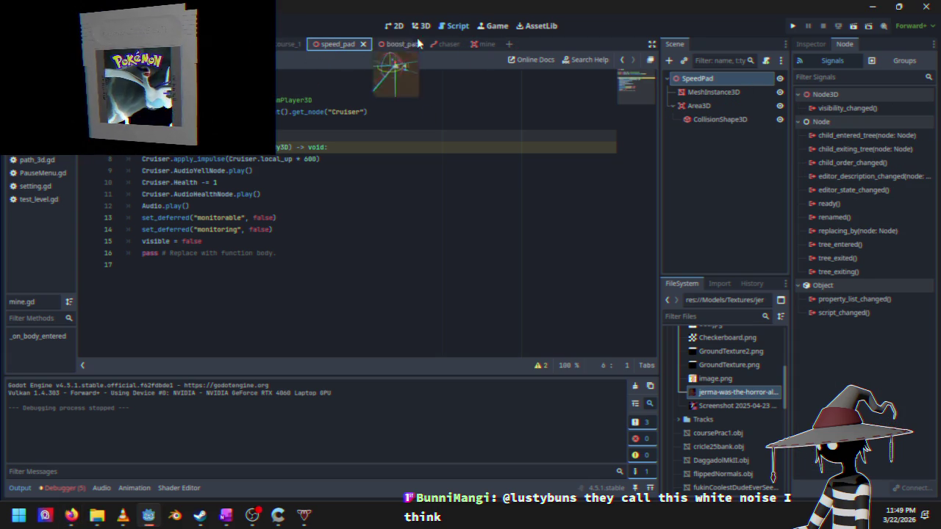
right_click(717, 78)
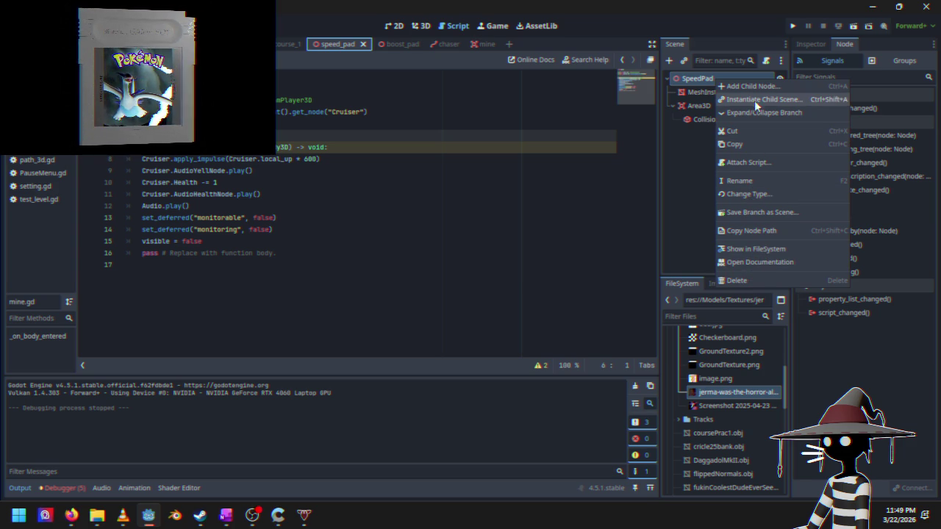
click(390, 44)
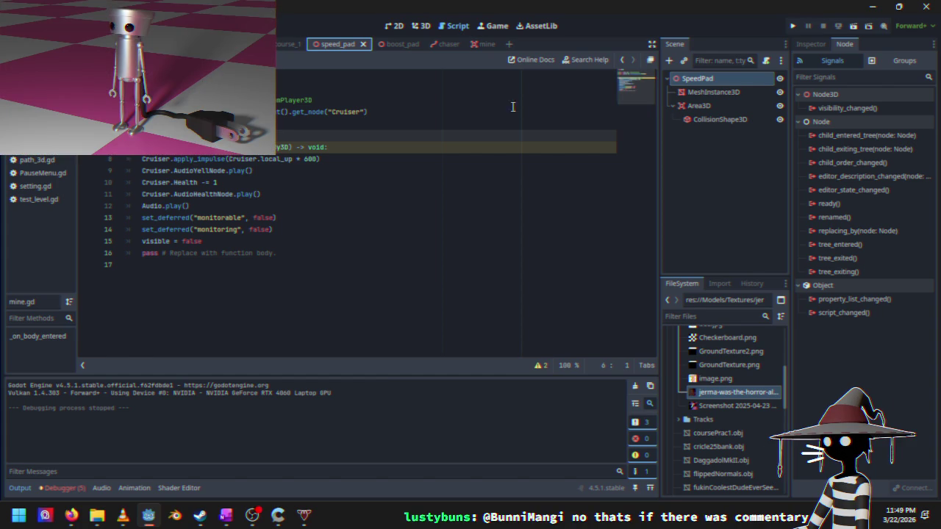
right_click(695, 78)
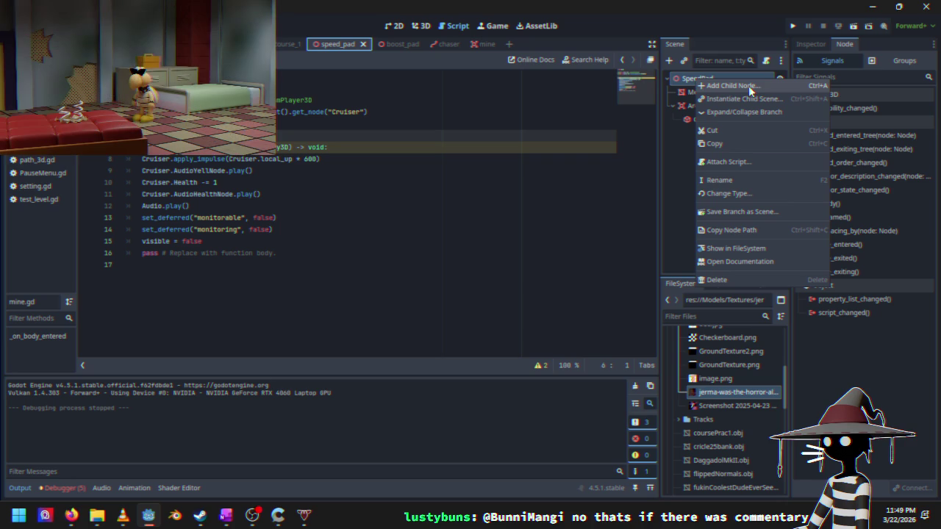
click(683, 135)
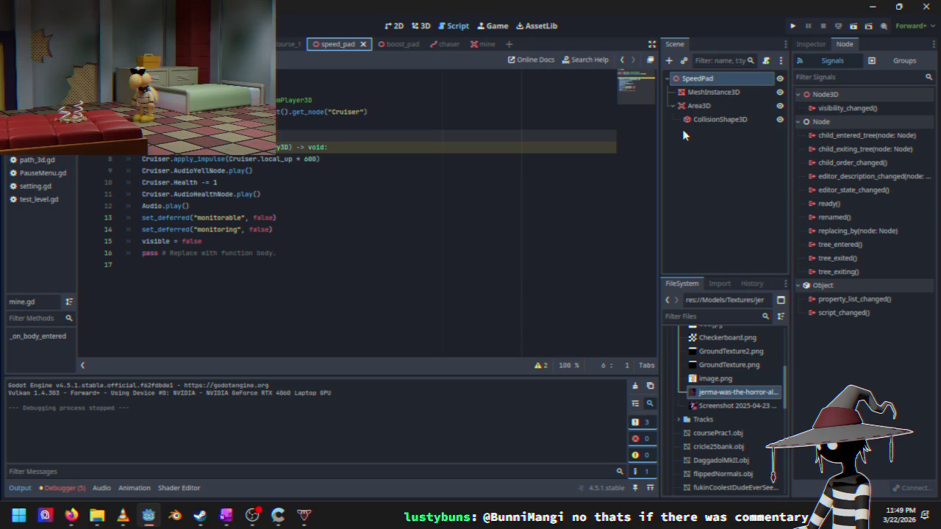
click(708, 102)
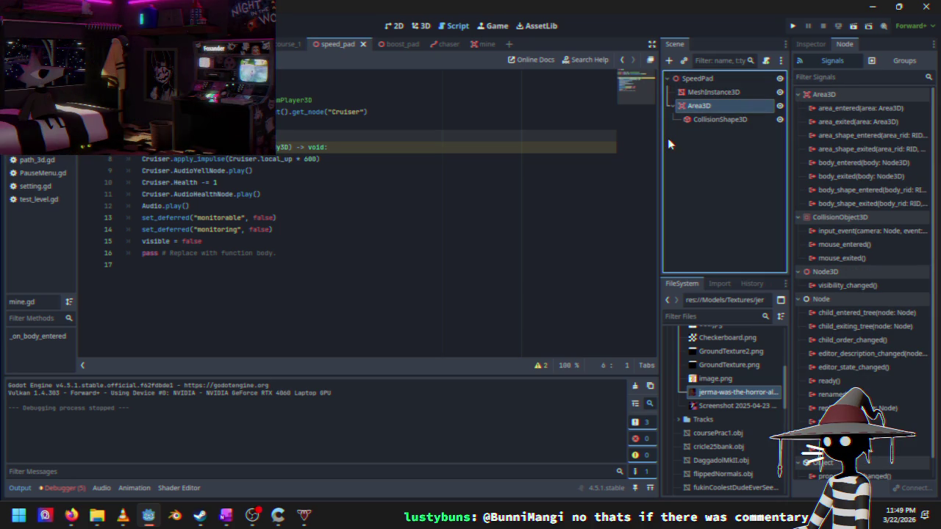
right_click(710, 80)
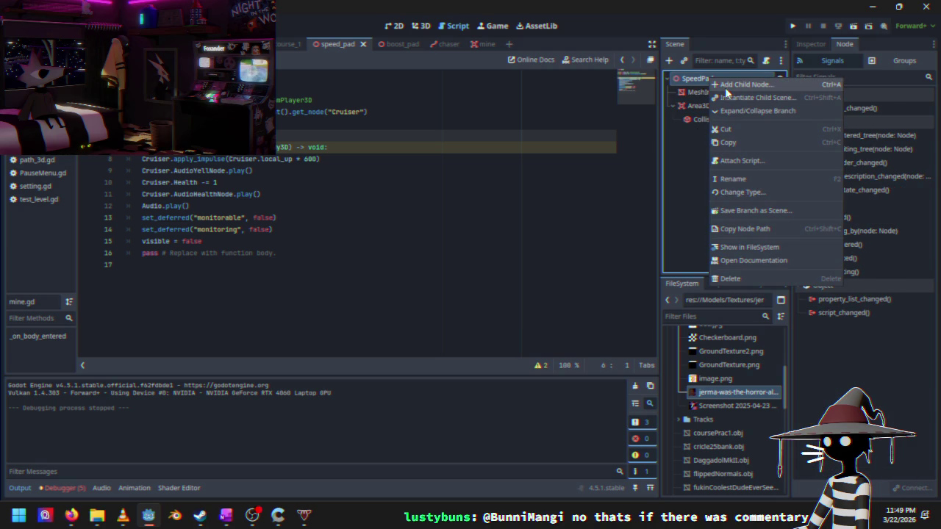
click(735, 161)
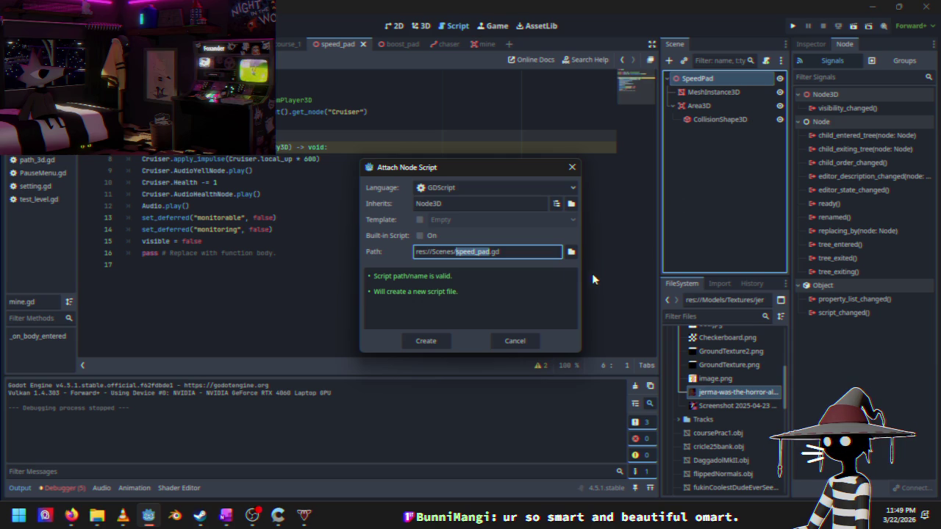
Step: Create speed_pad.gd, add blank lines below its header, then select the Area3D node
click(432, 343)
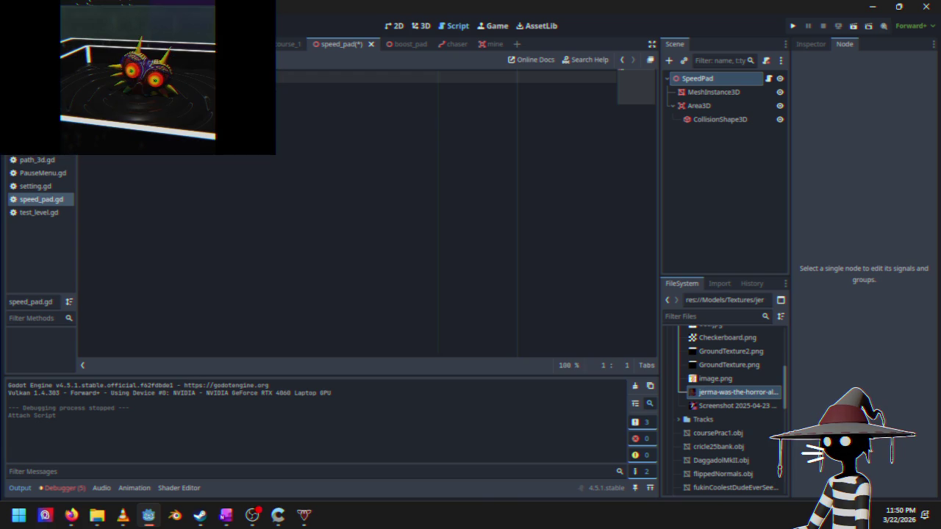
click(279, 89)
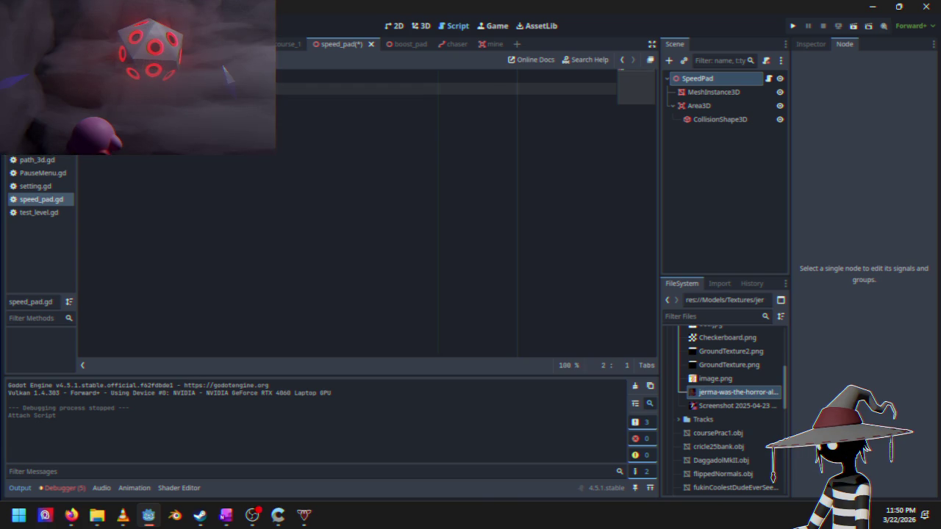
click(280, 101)
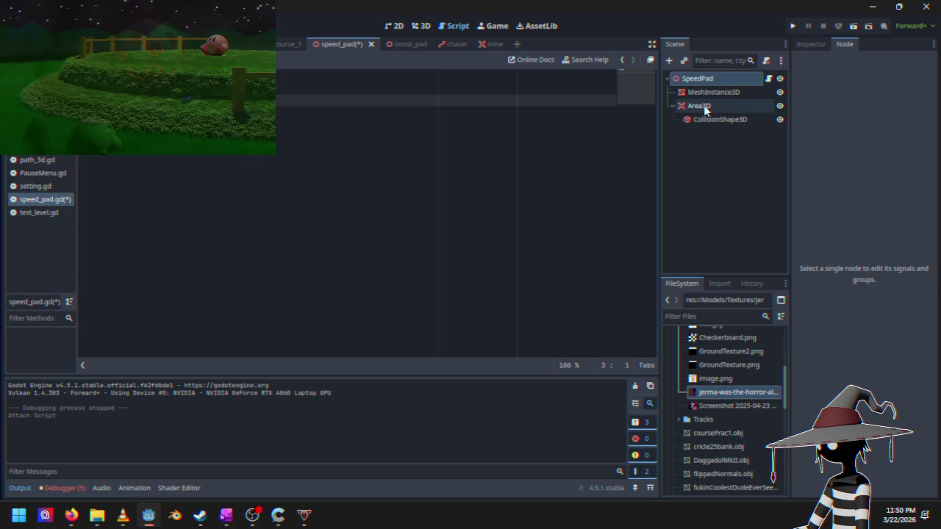
click(704, 106)
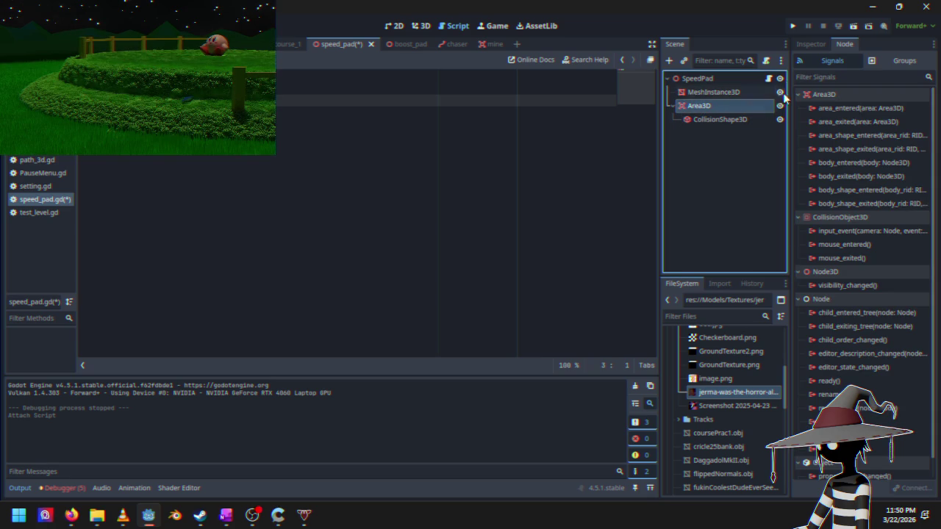
Step: Connect Area3D's body_entered signal to the SpeedPad script, generating the _on_area_3d_body_entered stub
double_click(858, 166)
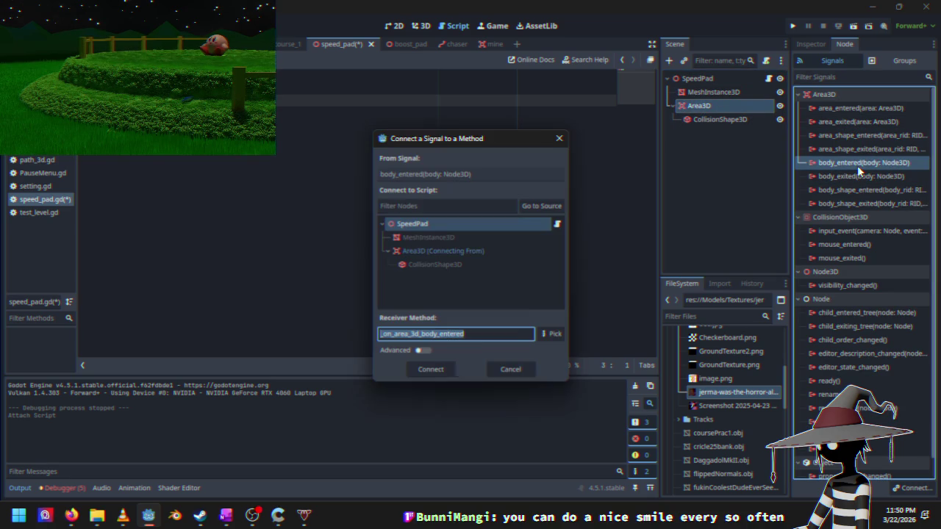
click(446, 368)
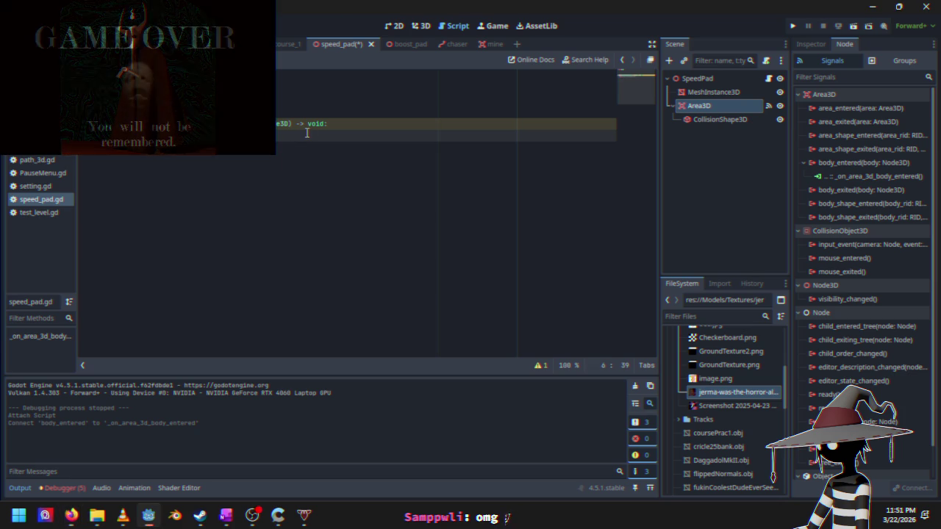
Step: Paste mine.gd's Cruiser get_node line into line 3 of speed_pad.gd and start the handler body
click(350, 124)
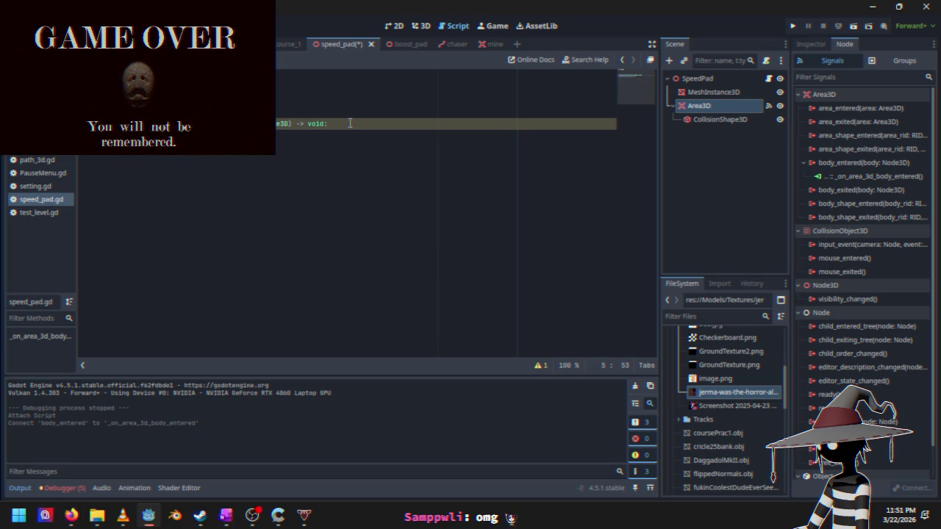
click(368, 100)
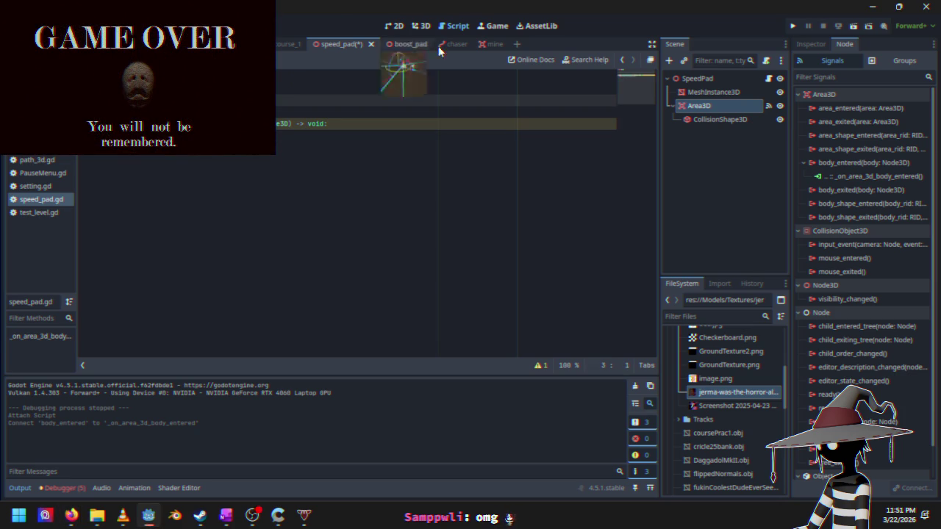
click(492, 46)
drag(240, 111, 380, 113)
key(ctrl+c)
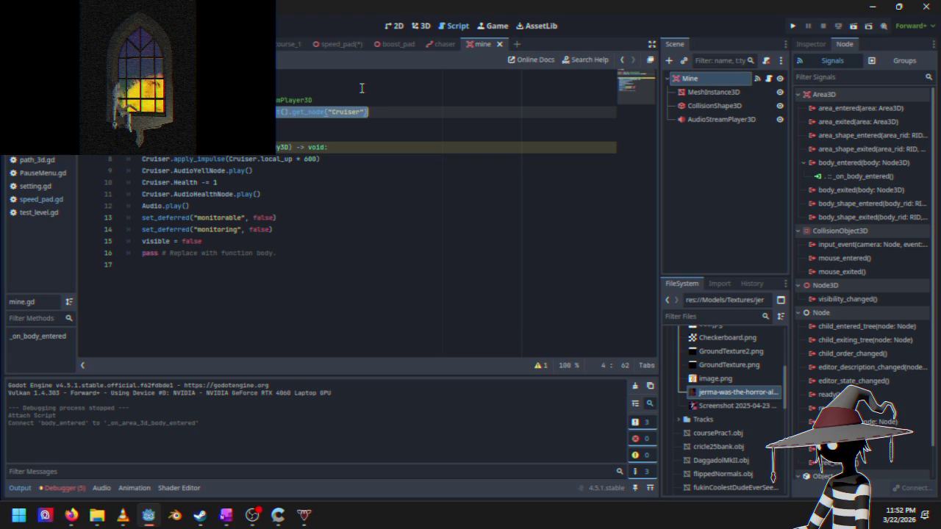
click(333, 44)
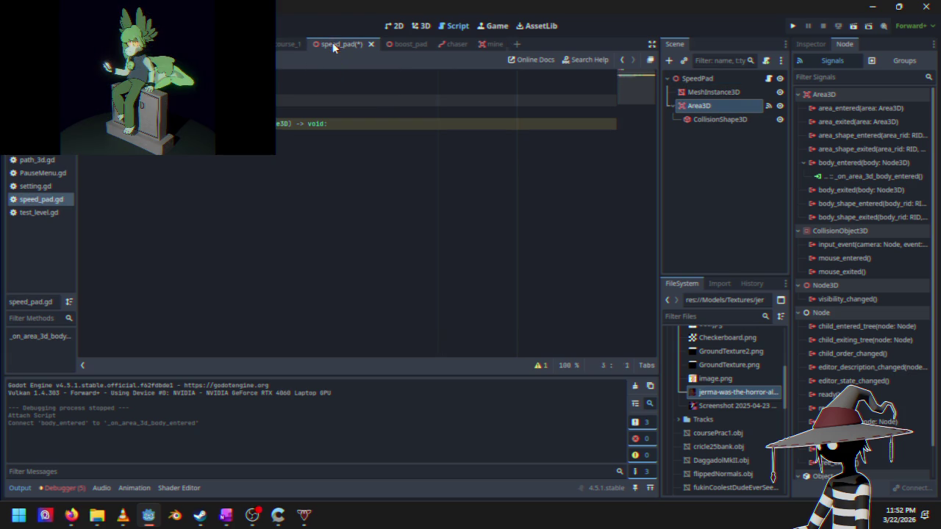
key(ctrl+v)
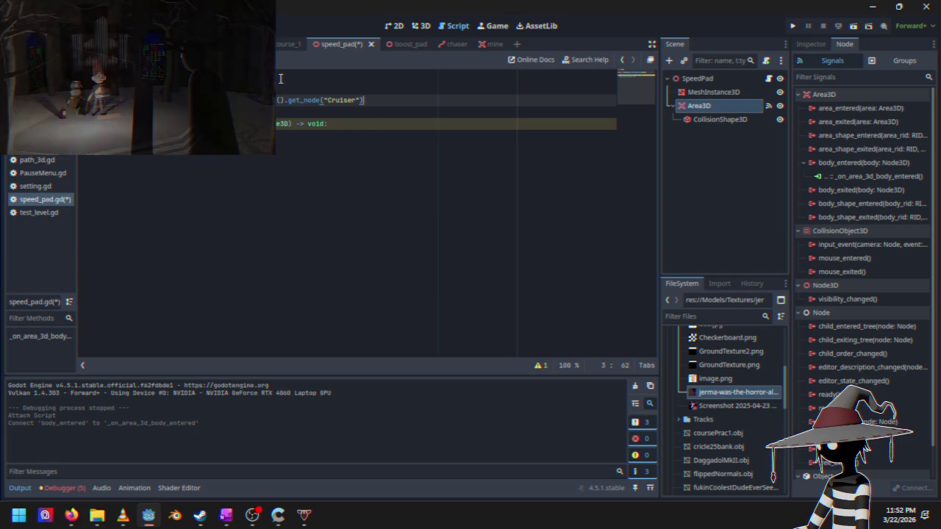
click(339, 128)
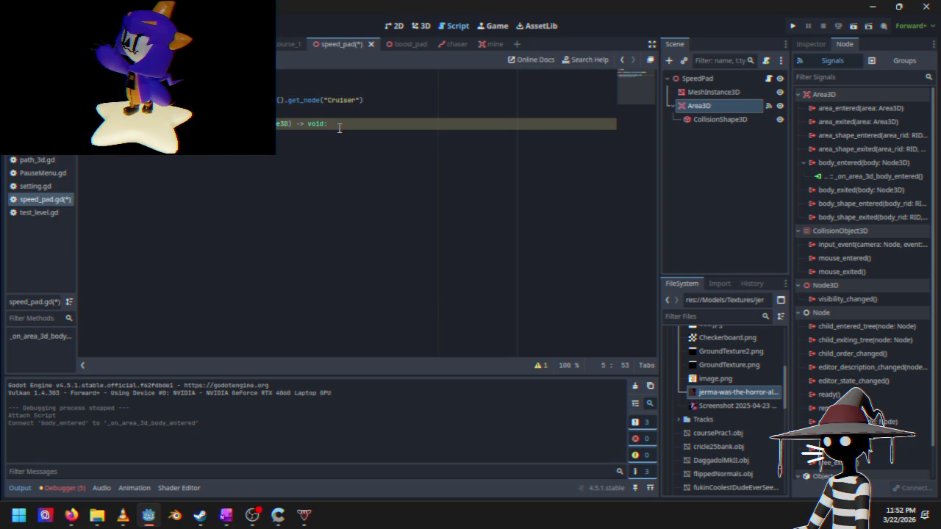
key(Return)
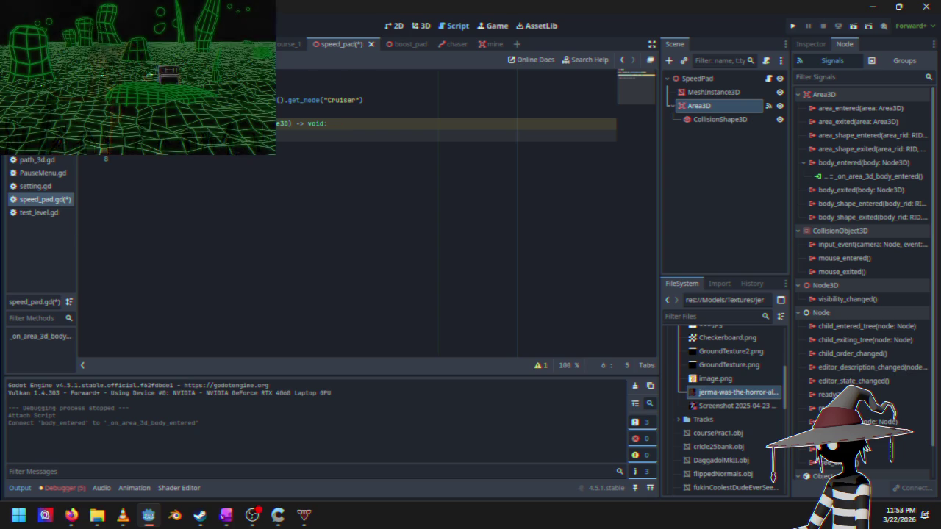
Step: Copy Cruiser.gd's boost lines 171–172, the linear_velocity speed check and force line
click(243, 44)
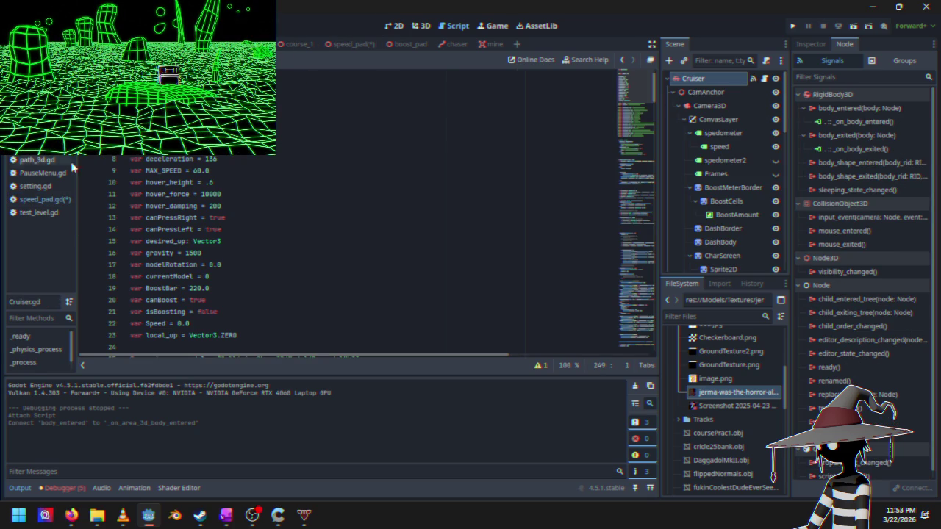
scroll(524, 149, down, 10)
scroll(524, 149, down, 11)
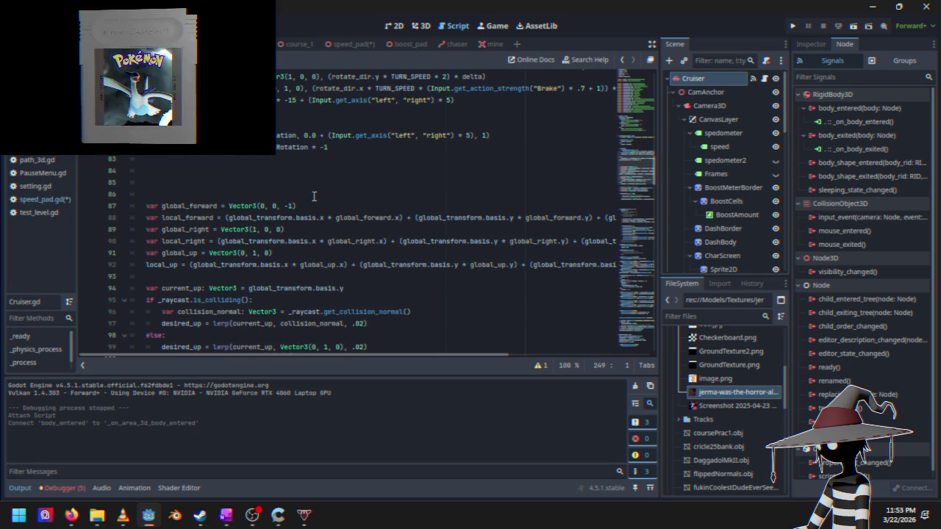
scroll(316, 187, down, 8)
scroll(314, 197, down, 12)
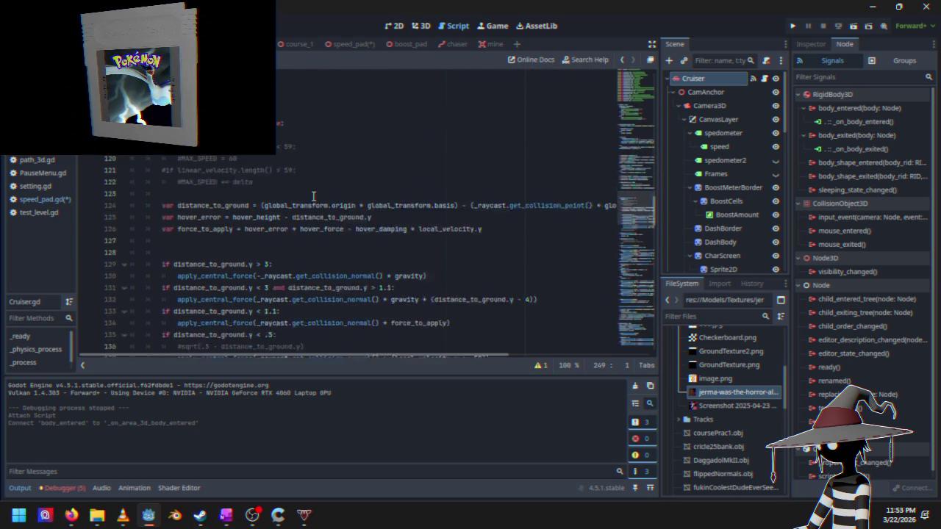
scroll(263, 183, down, 4)
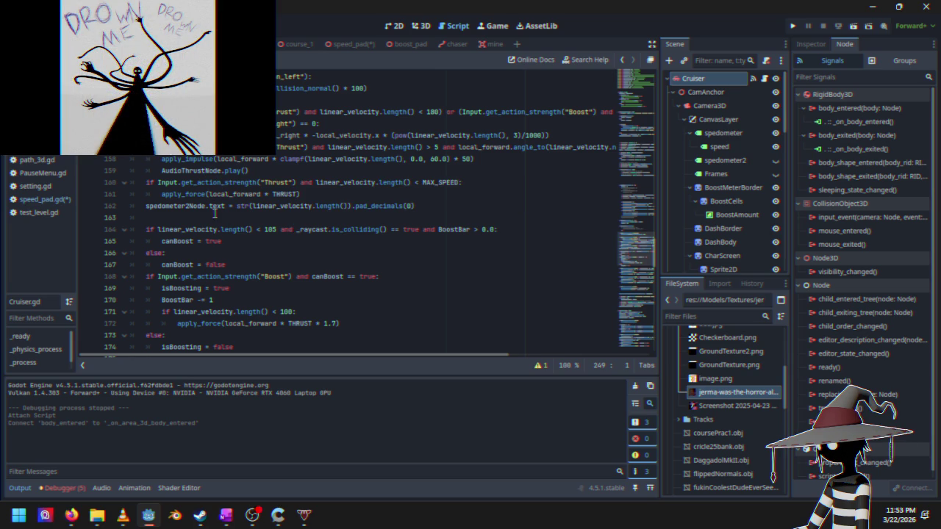
scroll(304, 135, down, 2)
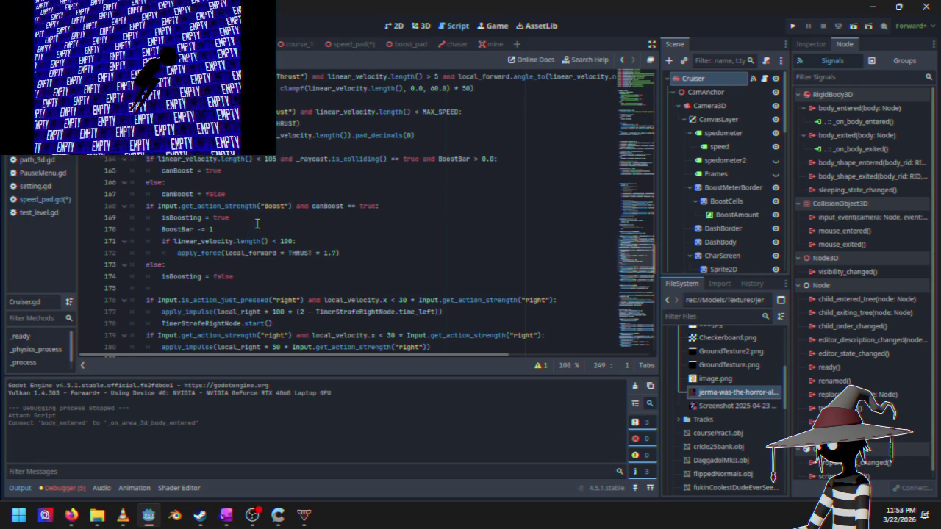
drag(162, 242, 343, 252)
right_click(306, 247)
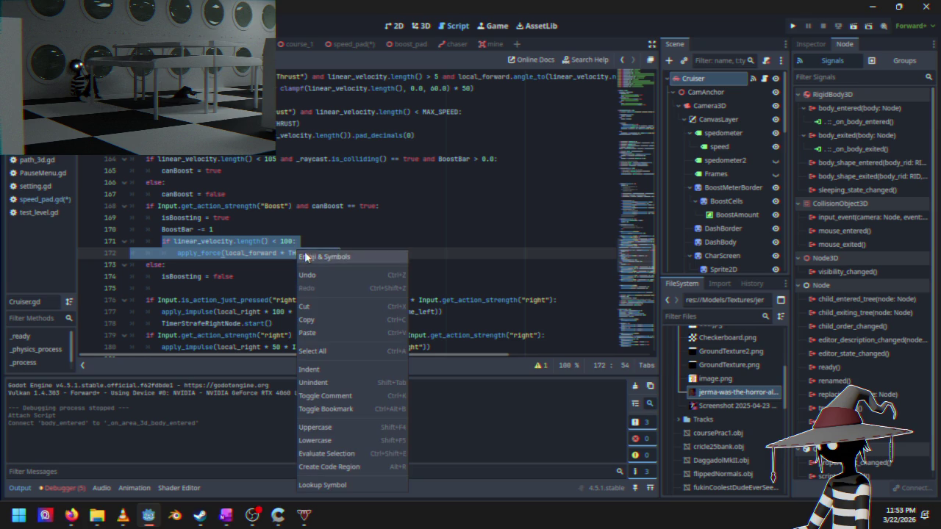
click(317, 314)
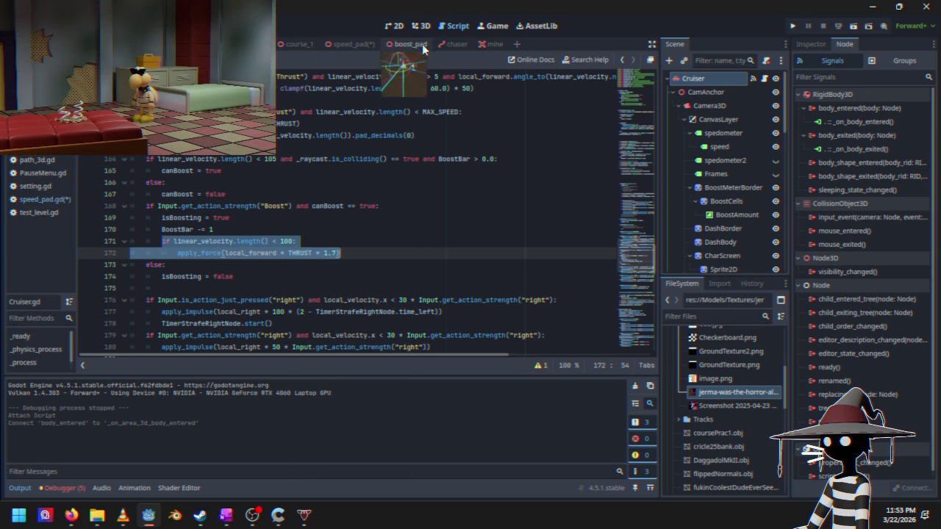
click(343, 45)
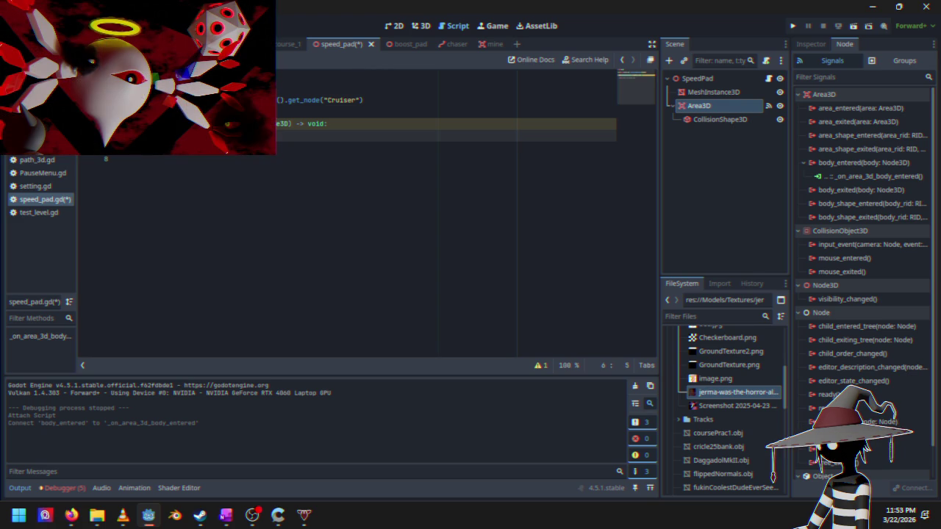
Step: Paste the boost code into _on_area_3d_body_entered and prefix the speed check with 'cruiser.'
key(ctrl+v)
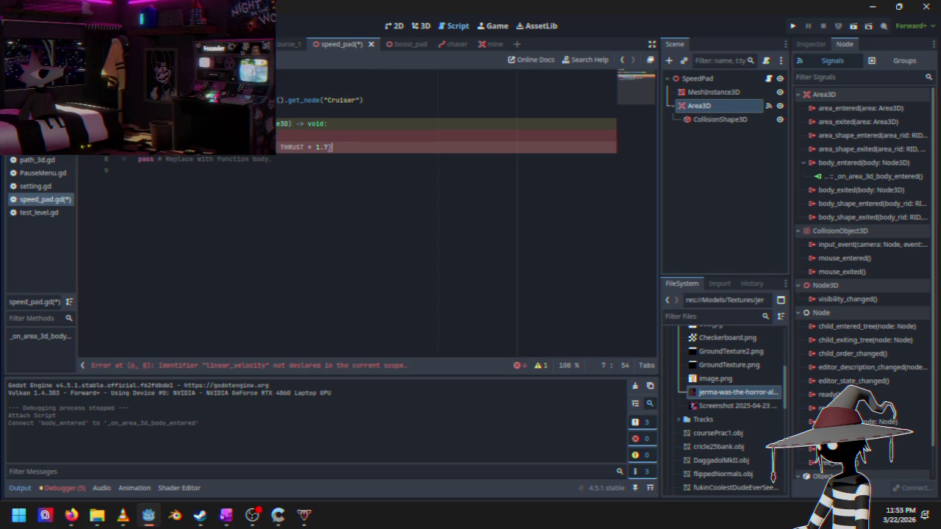
click(171, 135)
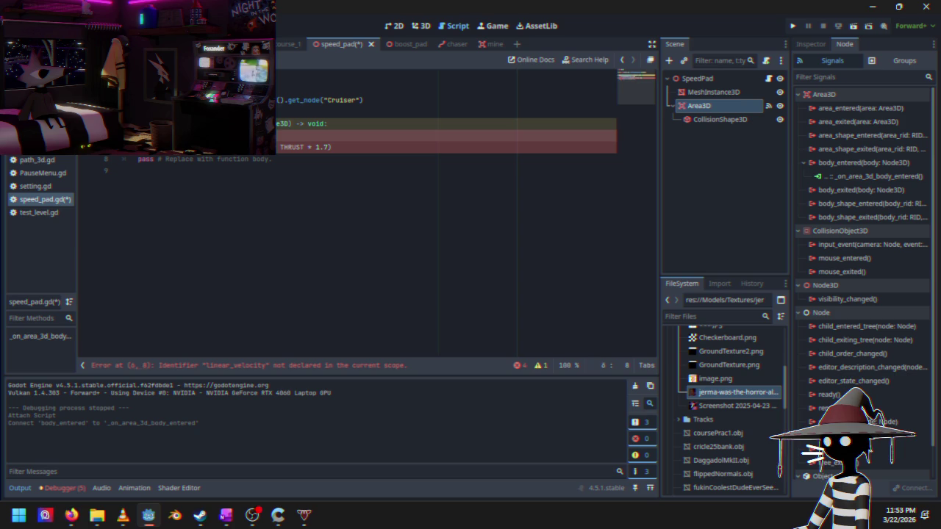
click(192, 100)
click(199, 100)
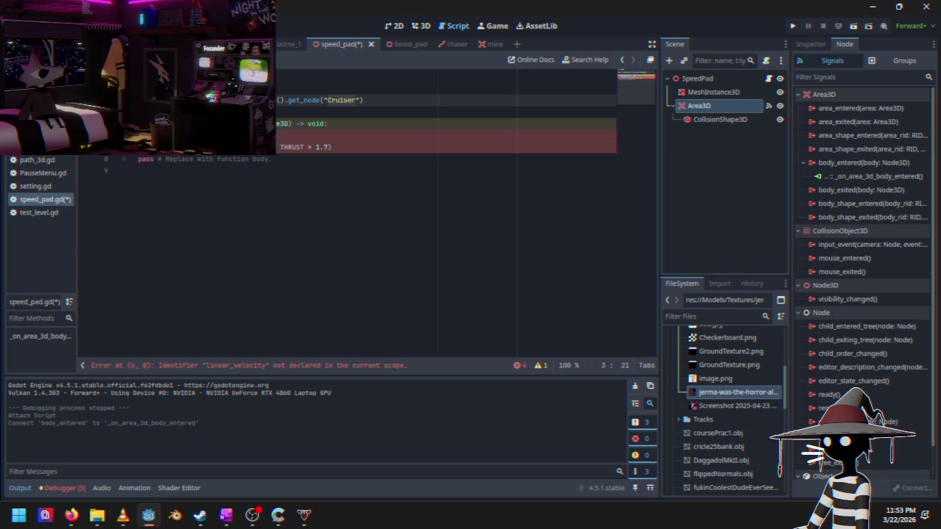
click(170, 135)
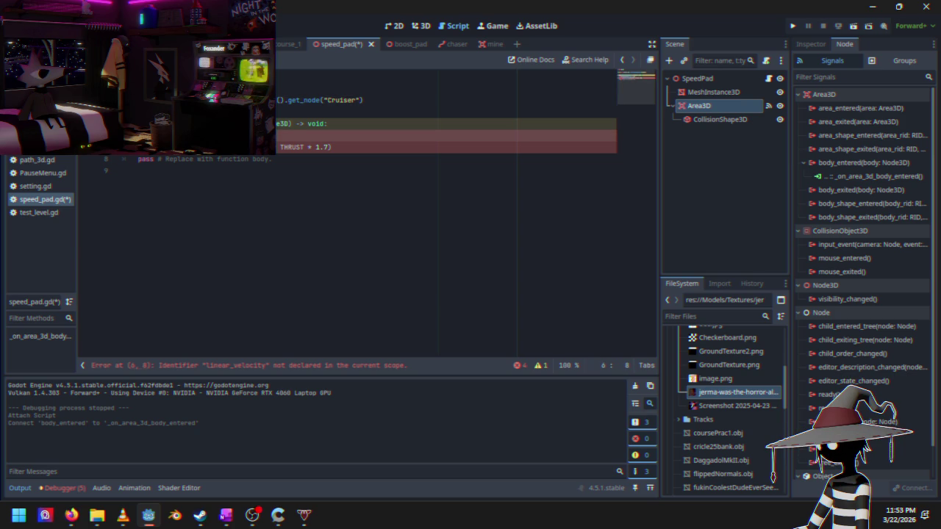
text(cruiser.)
key(Escape)
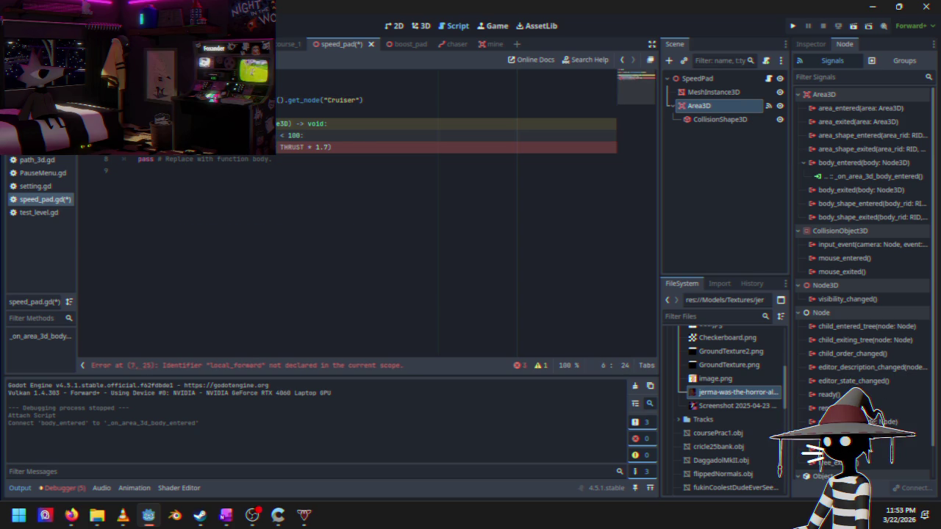
Step: Begin a 'var forward = owner.' line before local_forward and inspect the undeclared THRUST
click(216, 153)
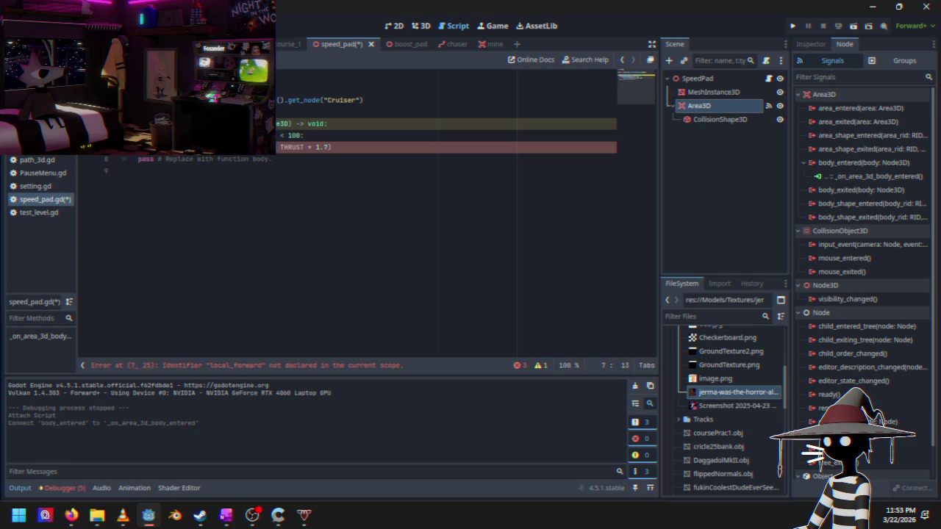
key(ctrl+z)
text(var forward )
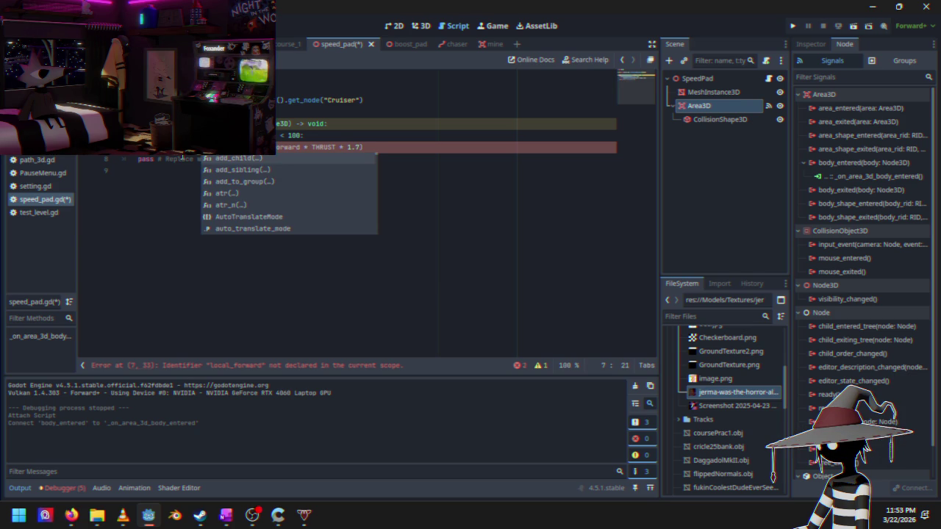
text(= owner.)
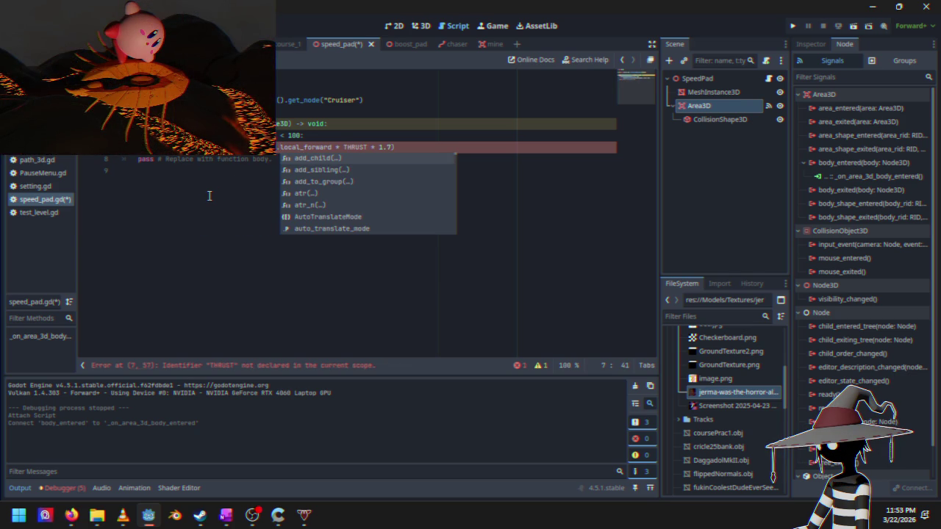
click(358, 147)
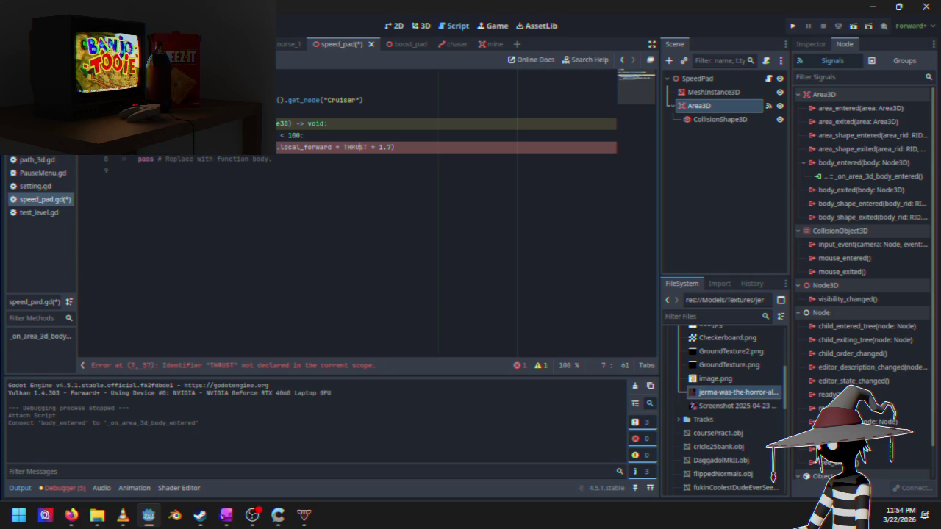
key(ctrl+shift+Tab)
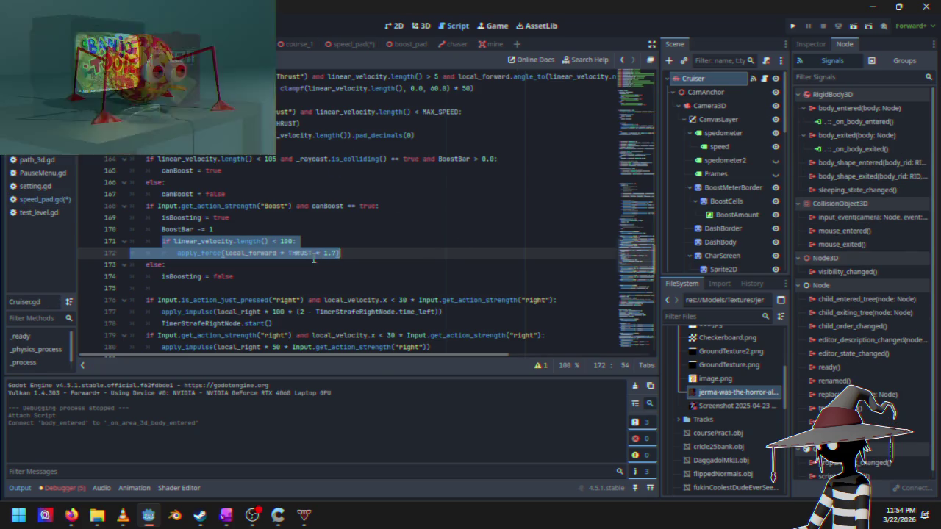
Step: Show the Cruiser's Inspector properties and copy the line 7 variable declaration from Cruiser.gd
click(312, 254)
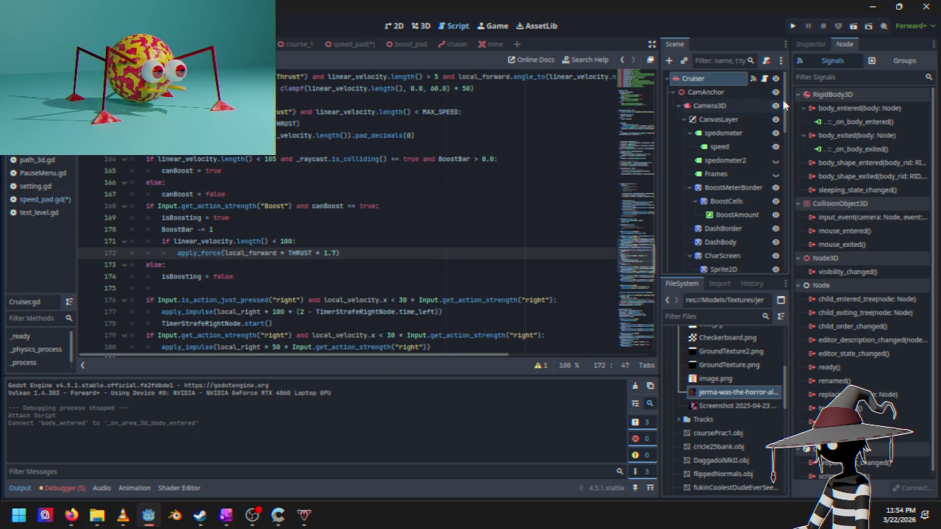
click(813, 44)
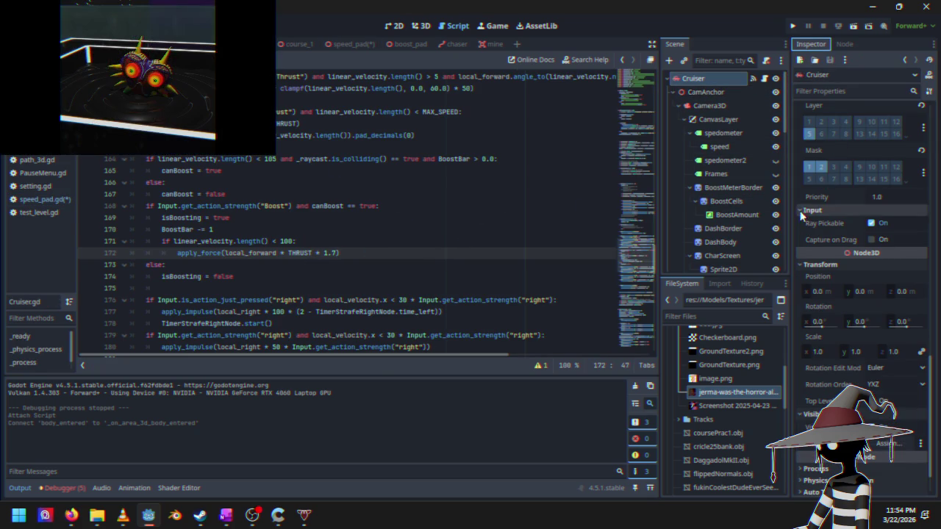
scroll(825, 273, up, 10)
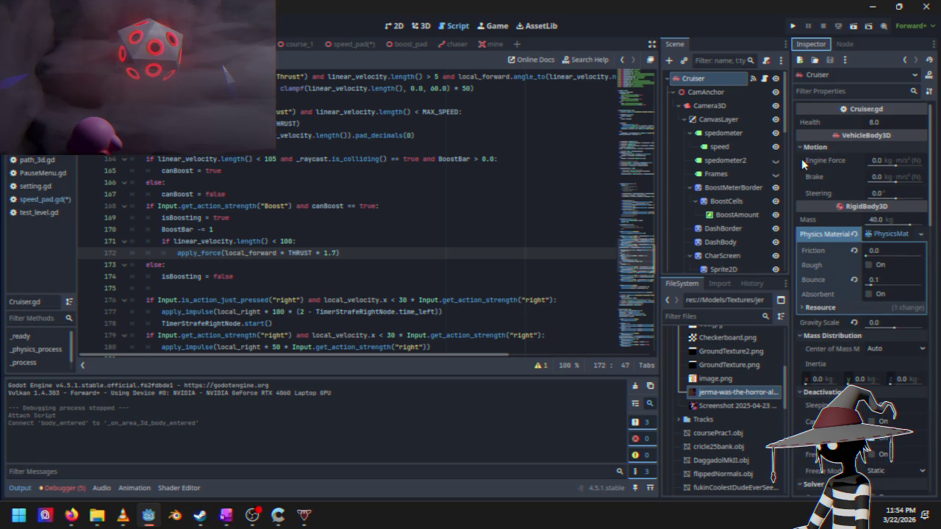
scroll(345, 233, up, 20)
scroll(345, 233, up, 20)
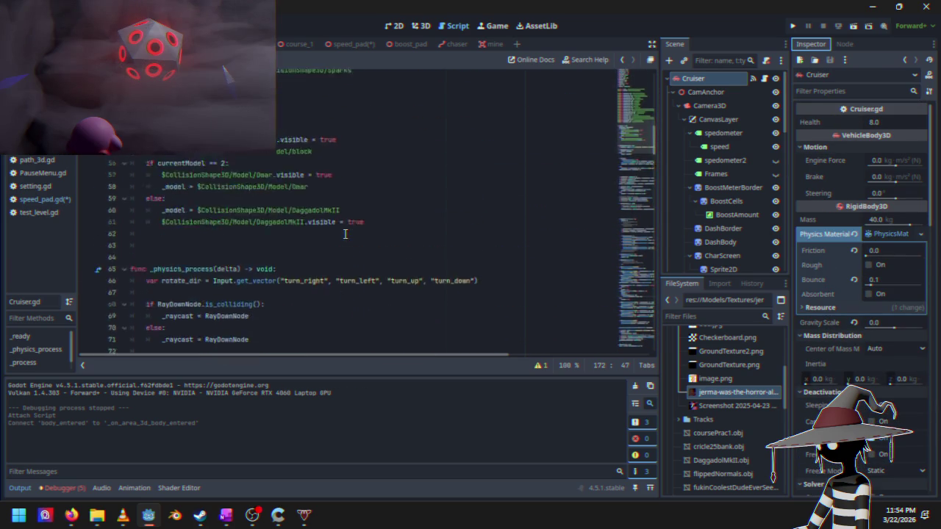
right_click(186, 147)
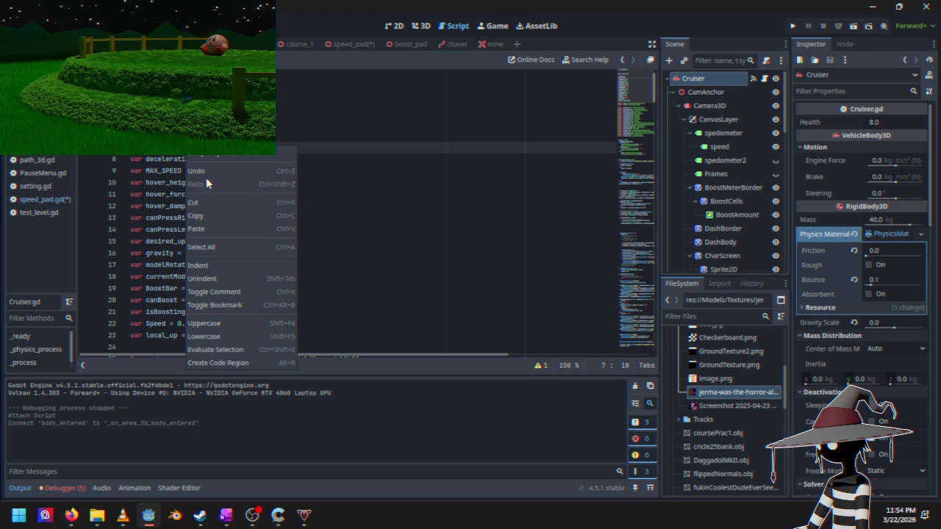
click(204, 217)
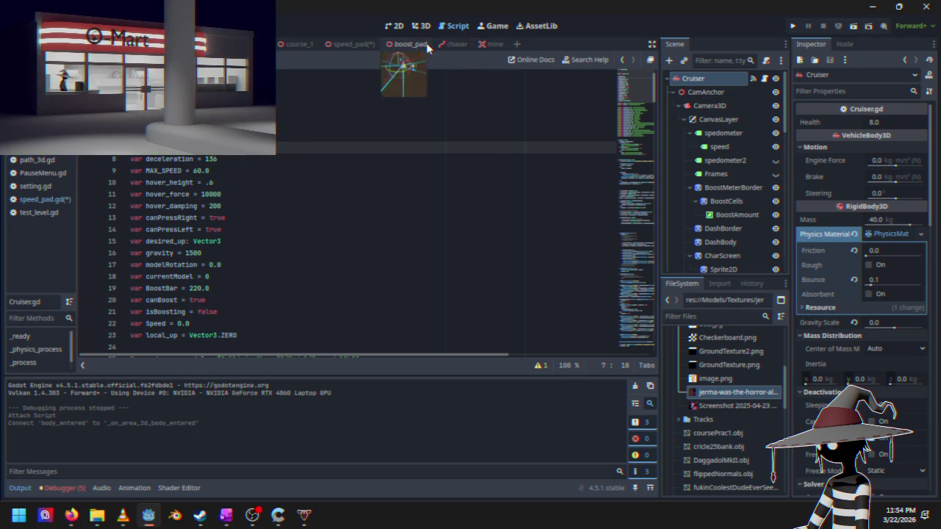
Step: Replace THRUST in speed_pad.gd's force line with the literal value 1375
click(351, 47)
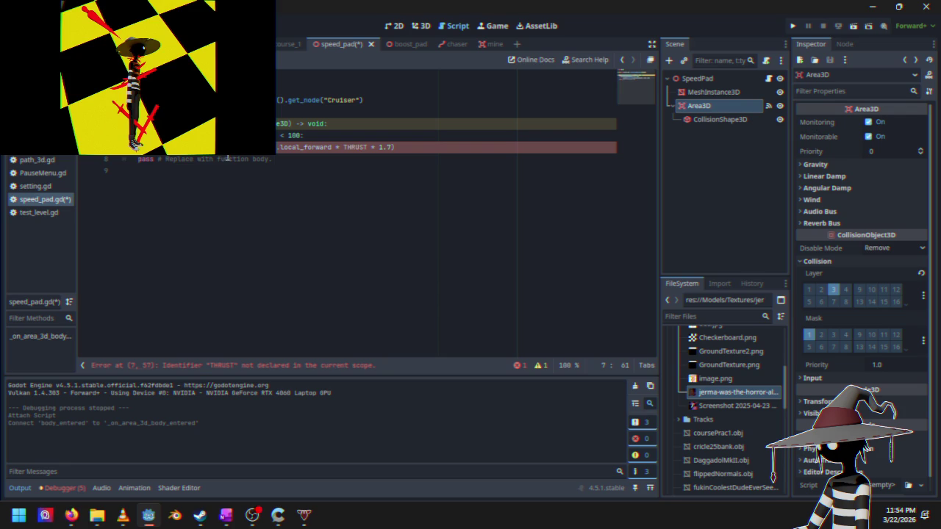
double_click(356, 147)
text(1375)
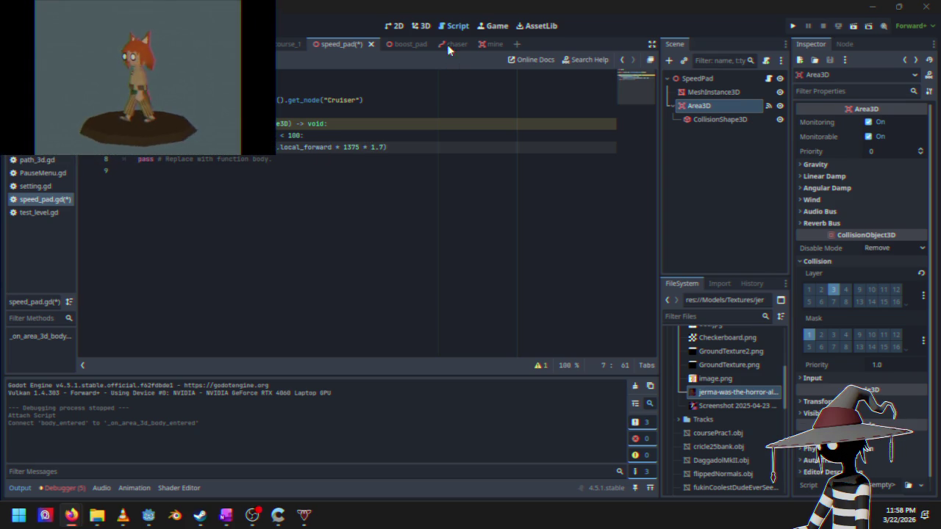
click(424, 26)
Step: Orbit to a low side view of the speed pad and select its CollisionShape3D
mouse_move(410, 73)
mouse_down()
mouse_move(330, 227)
mouse_move(368, 152)
mouse_move(420, 136)
mouse_move(329, 153)
mouse_up()
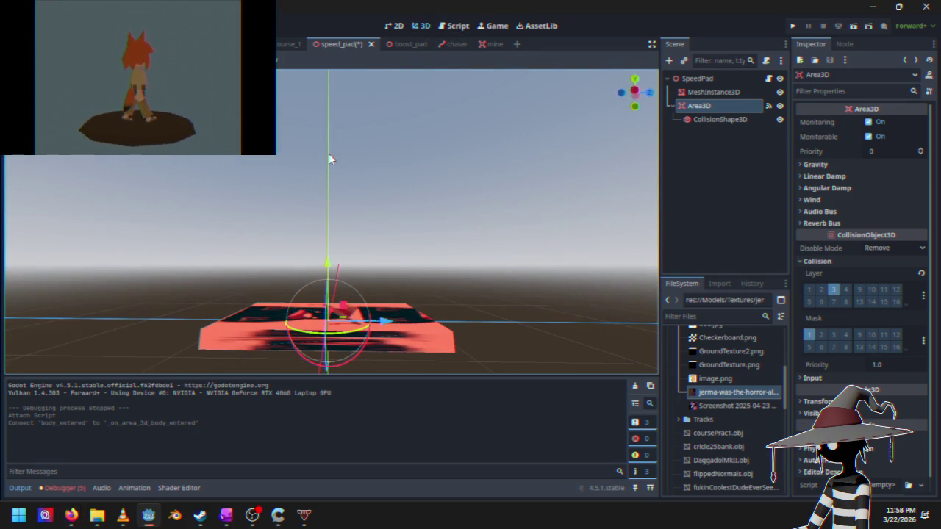
mouse_move(561, 188)
mouse_down()
mouse_move(557, 166)
mouse_move(524, 190)
mouse_move(581, 183)
mouse_up()
scroll(531, 197, up, 3)
click(708, 120)
mouse_move(456, 176)
mouse_down()
mouse_move(424, 190)
mouse_move(443, 203)
mouse_move(504, 207)
mouse_move(451, 211)
mouse_up()
Step: Replace the ConcavePolygon shape with a new BoxShape3D sized 1.0 × 1.0 × 1.55 m
click(894, 122)
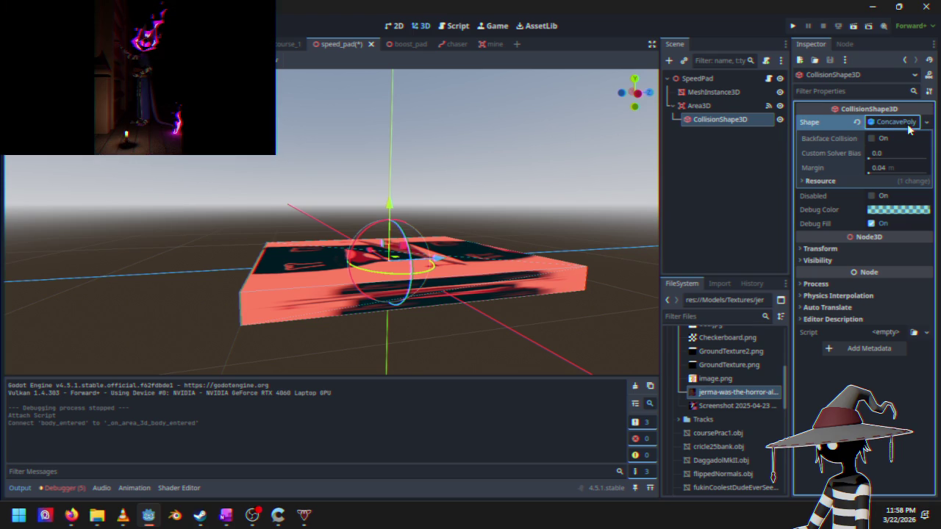
click(915, 125)
click(914, 125)
click(926, 122)
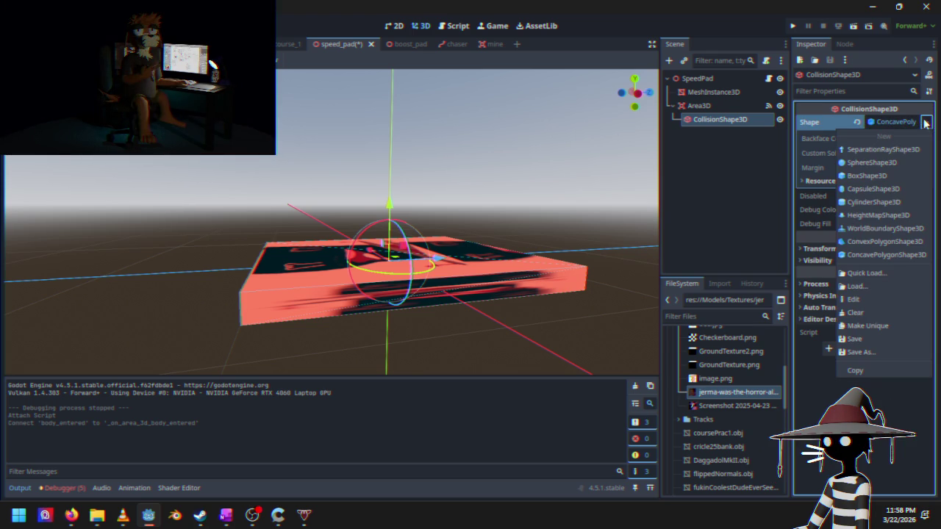
click(885, 177)
mouse_move(283, 221)
mouse_down()
mouse_move(279, 179)
mouse_move(282, 246)
mouse_up()
drag(329, 276, 340, 212)
mouse_move(337, 204)
mouse_down()
mouse_move(349, 215)
mouse_move(278, 209)
mouse_move(258, 221)
mouse_move(355, 226)
mouse_move(243, 200)
mouse_move(266, 196)
mouse_up()
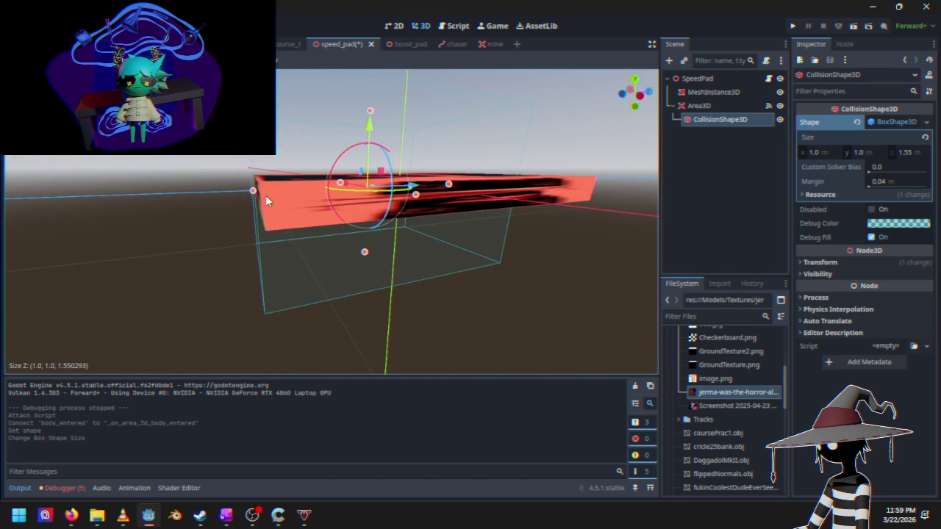
Step: In front view, widen the collision box along X to about 1.287 m to match the pad
key(KP_1)
scroll(266, 196, up, 2)
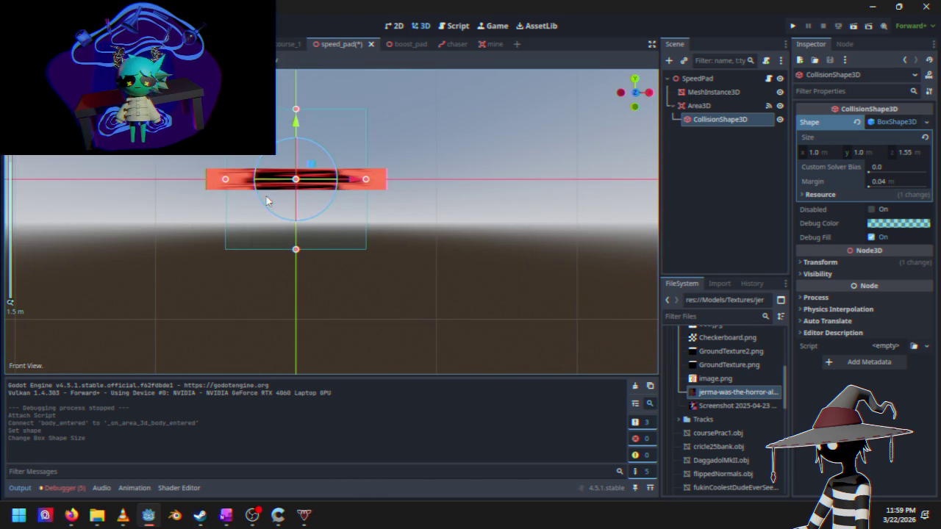
scroll(218, 212, up, 2)
drag(219, 211, 331, 197)
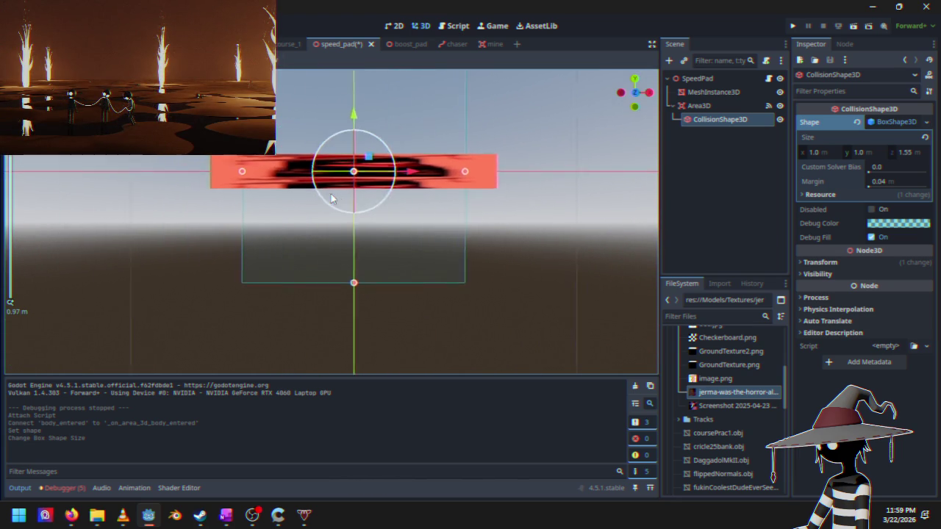
drag(269, 172, 238, 176)
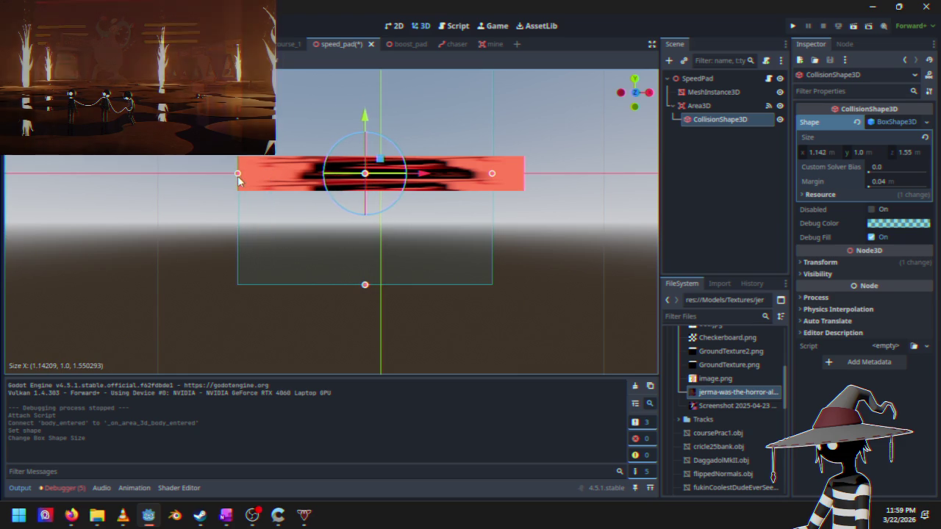
click(237, 176)
drag(498, 174, 525, 177)
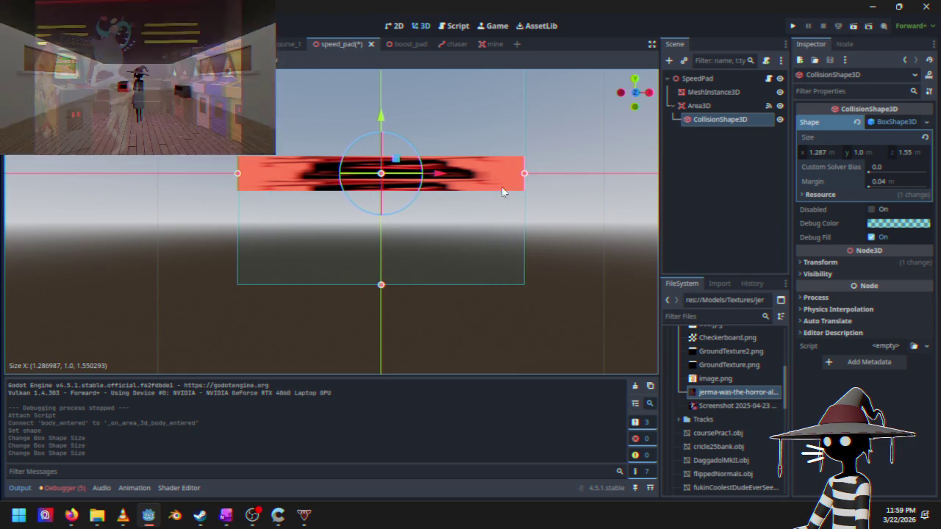
scroll(439, 200, down, 2)
scroll(394, 303, up, 1)
Step: Lower the box height to 0.582 m, lengthen it to 2.058 m, then launch a test run
mouse_move(394, 304)
mouse_down()
mouse_move(403, 214)
mouse_move(396, 264)
mouse_move(471, 245)
mouse_up()
scroll(390, 217, down, 1)
key(KP_3)
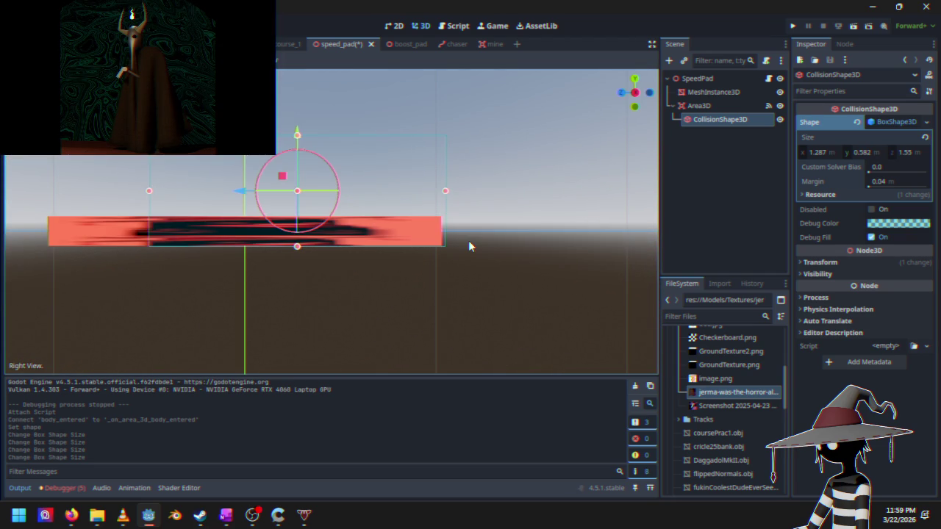
drag(446, 191, 442, 193)
drag(263, 251, 450, 272)
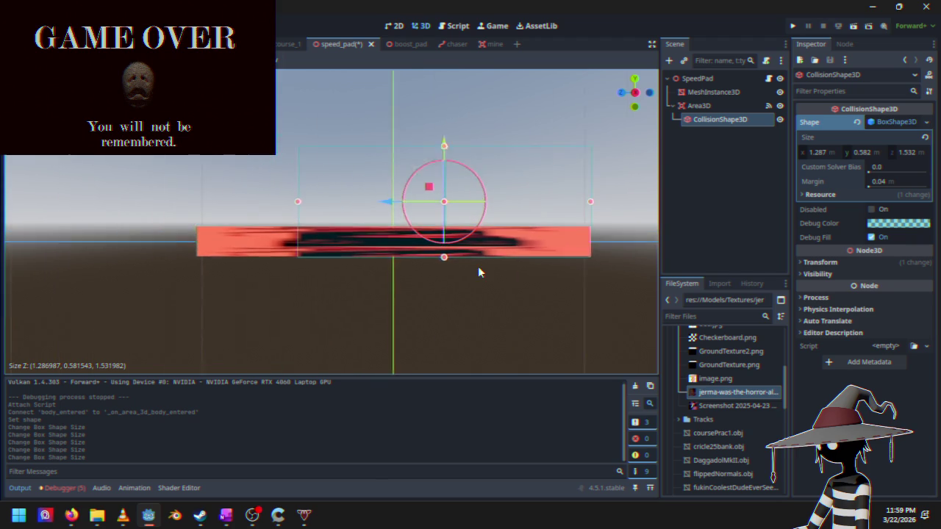
drag(311, 205, 215, 212)
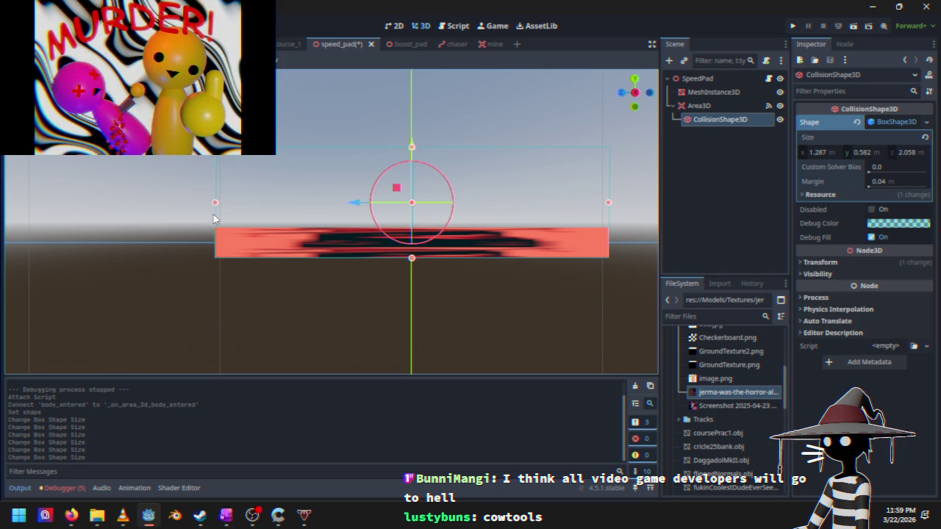
mouse_move(213, 219)
mouse_down()
mouse_move(397, 283)
mouse_move(387, 143)
mouse_move(353, 164)
mouse_up()
scroll(368, 272, down, 3)
scroll(343, 248, up, 5)
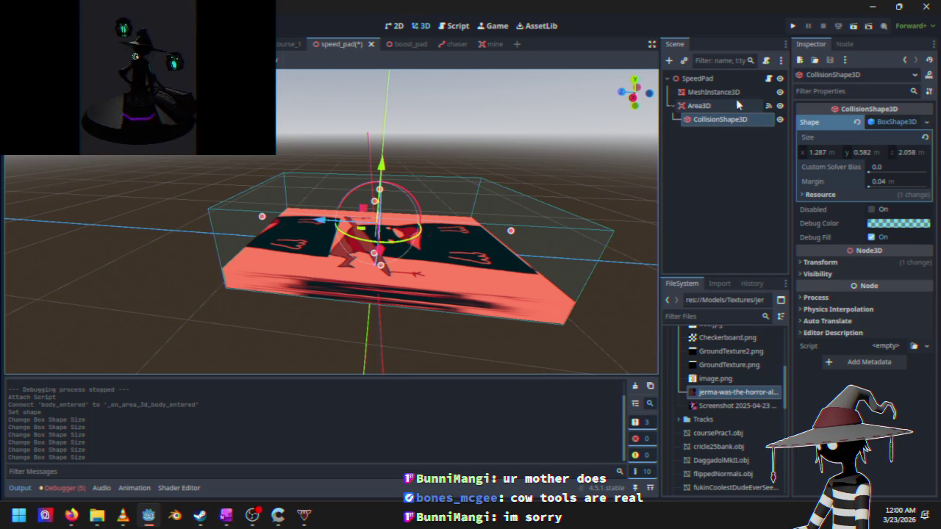
click(793, 26)
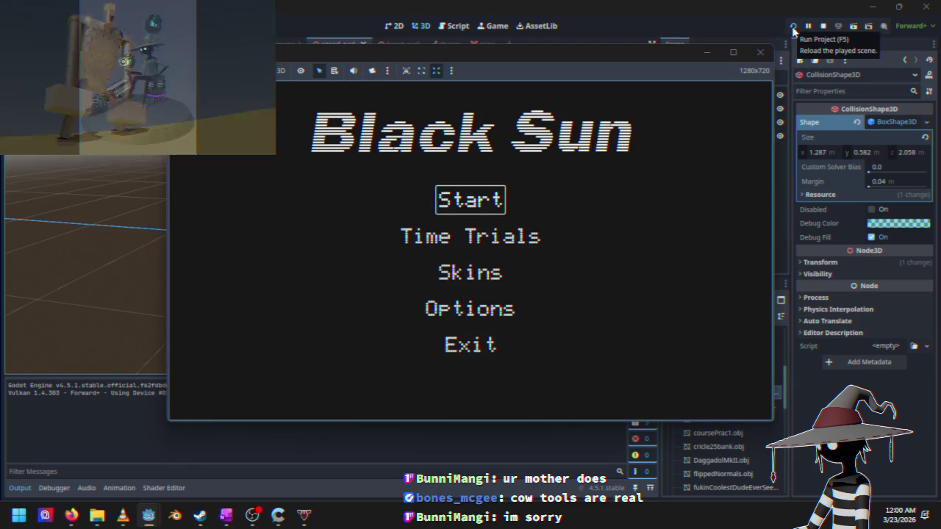
Step: Select Time Trials on the Black Sun menu and start the Course 1 race
key(Down)
key(Up)
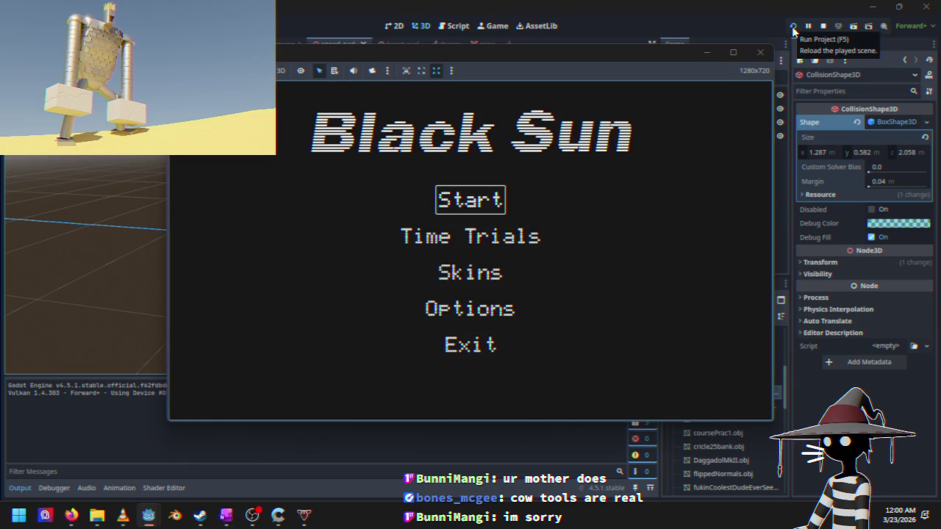
key(Down)
key(Up)
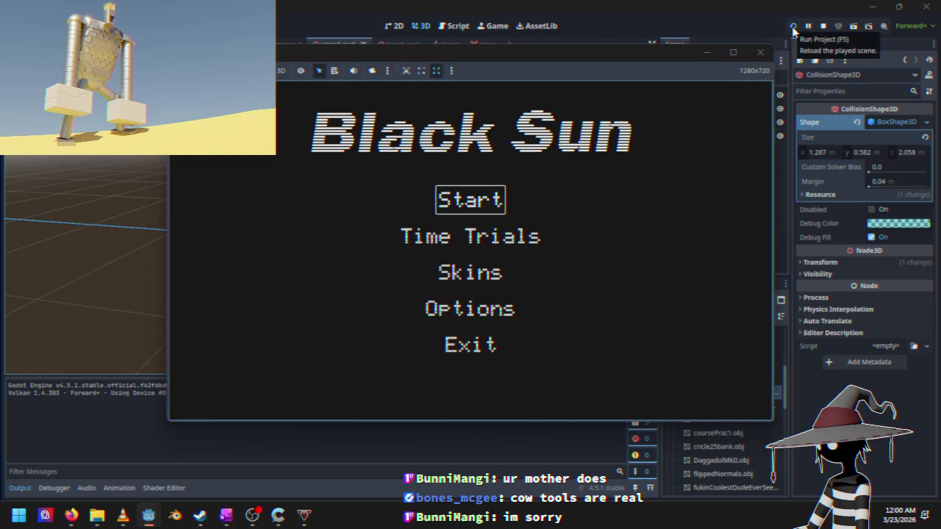
key(Down)
key(Up)
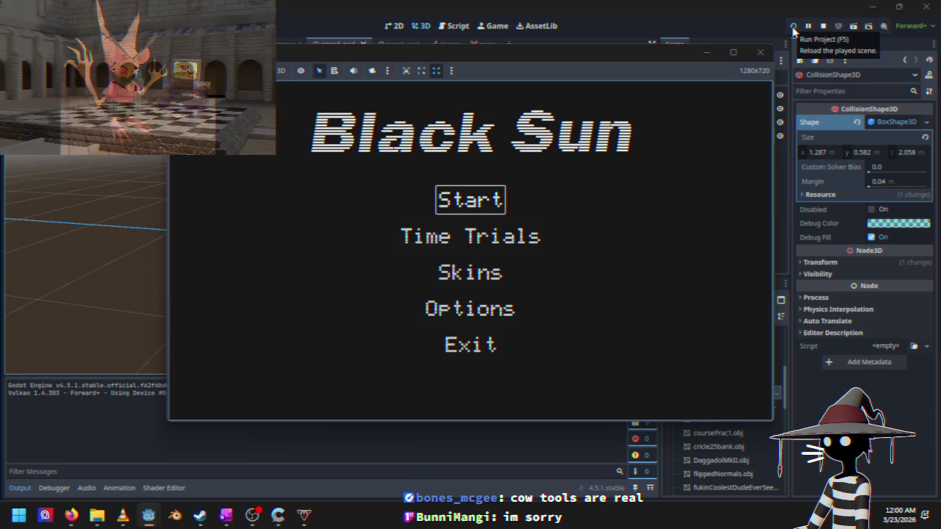
key(Down)
key(Up)
key(Down)
key(Up)
key(Down)
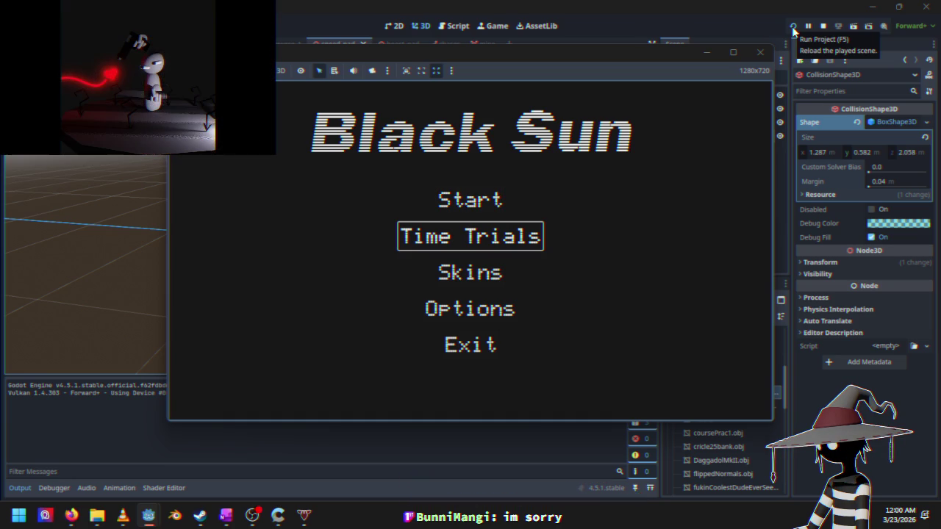
key(Return)
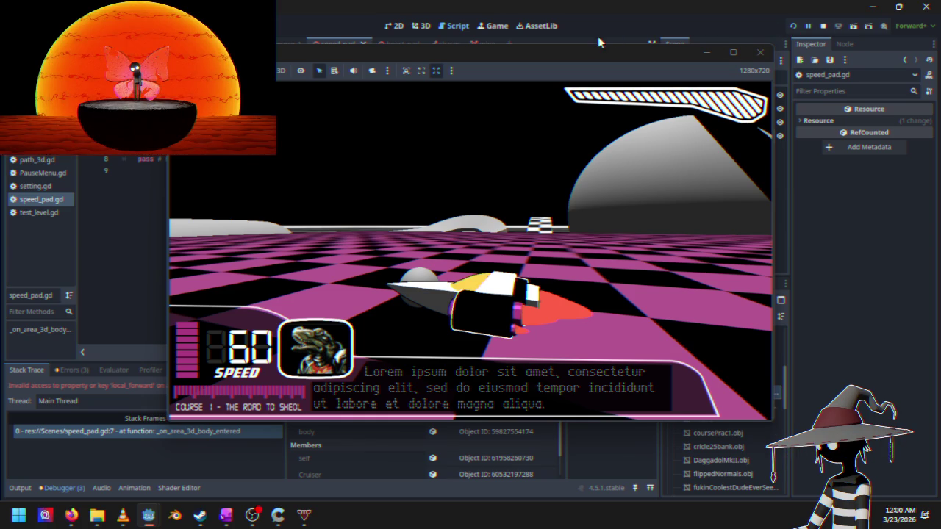
Step: Move the Black Sun (DEBUG) window aside and close it to stop the game
mouse_move(600, 50)
mouse_down()
mouse_move(697, 154)
mouse_move(683, 186)
mouse_move(747, 133)
mouse_move(747, 13)
mouse_move(702, 9)
mouse_move(783, 72)
mouse_move(729, 67)
mouse_up()
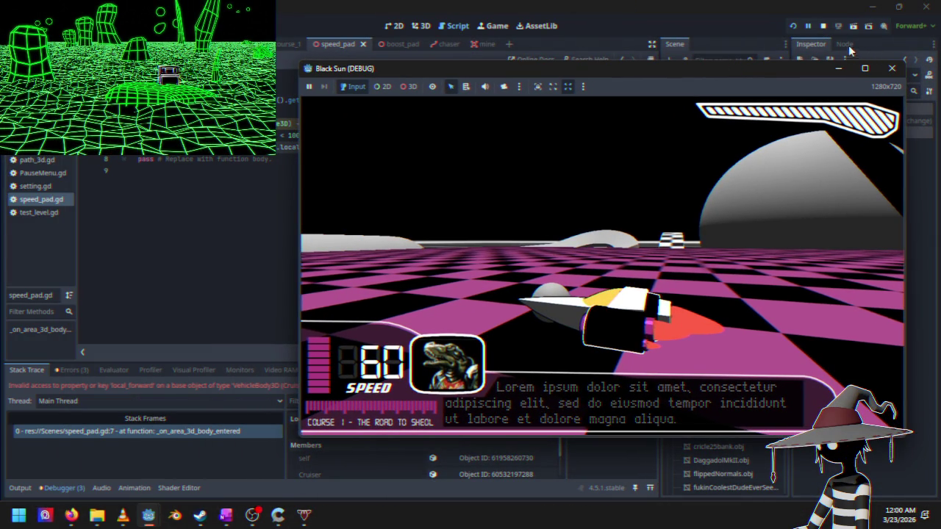
click(823, 26)
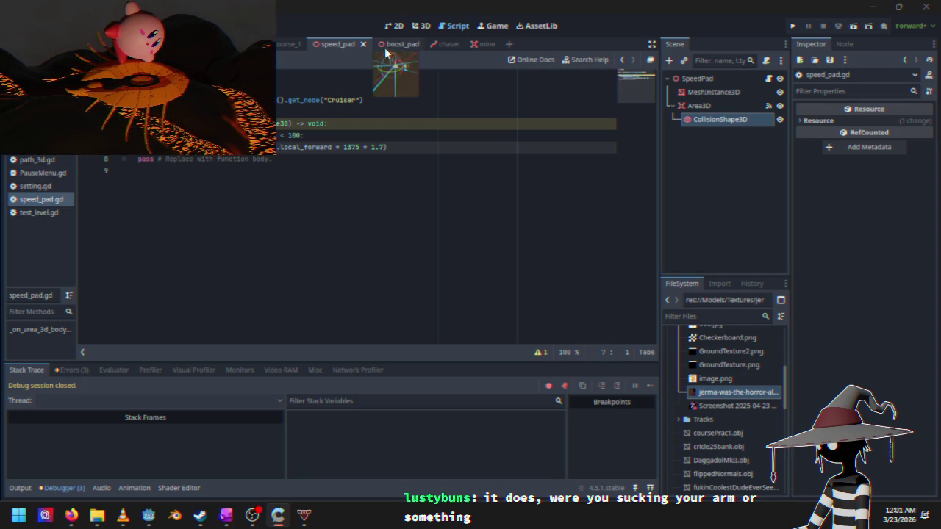
mouse_move(446, 53)
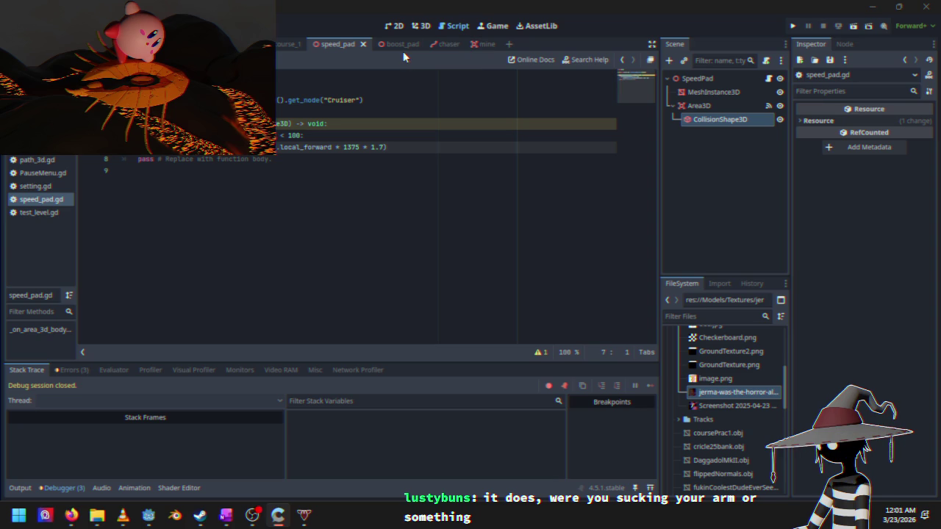
click(403, 45)
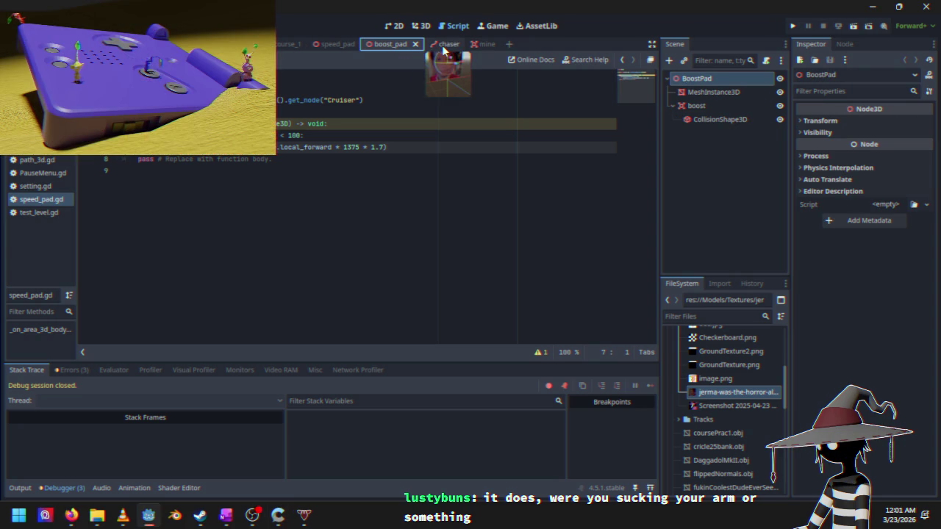
click(483, 46)
click(257, 171)
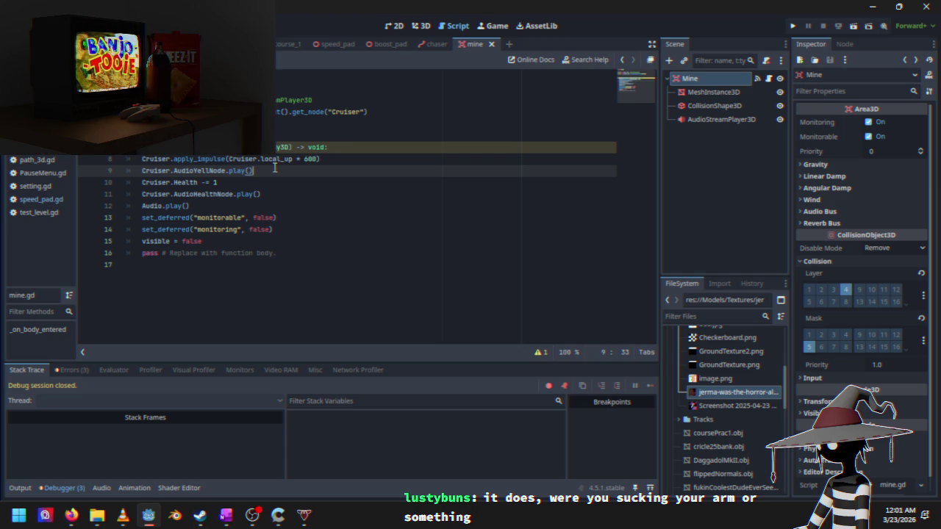
click(332, 43)
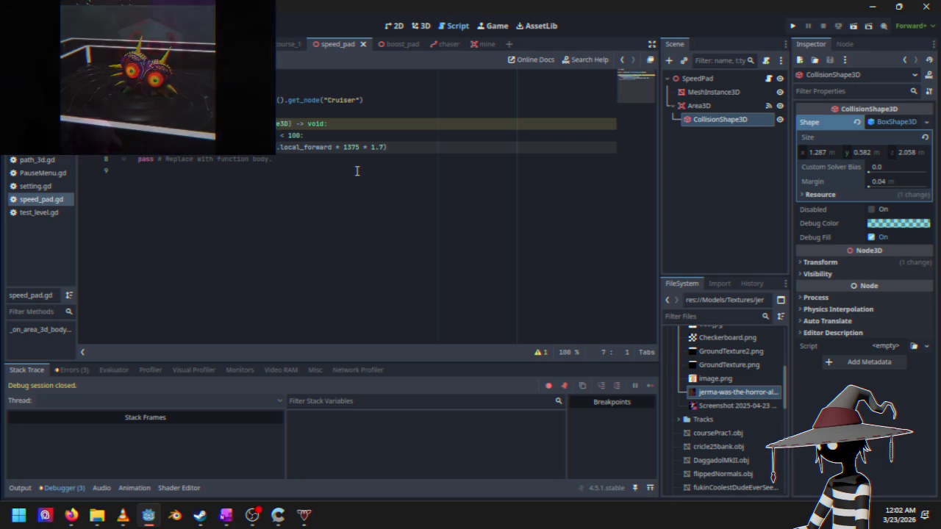
click(77, 370)
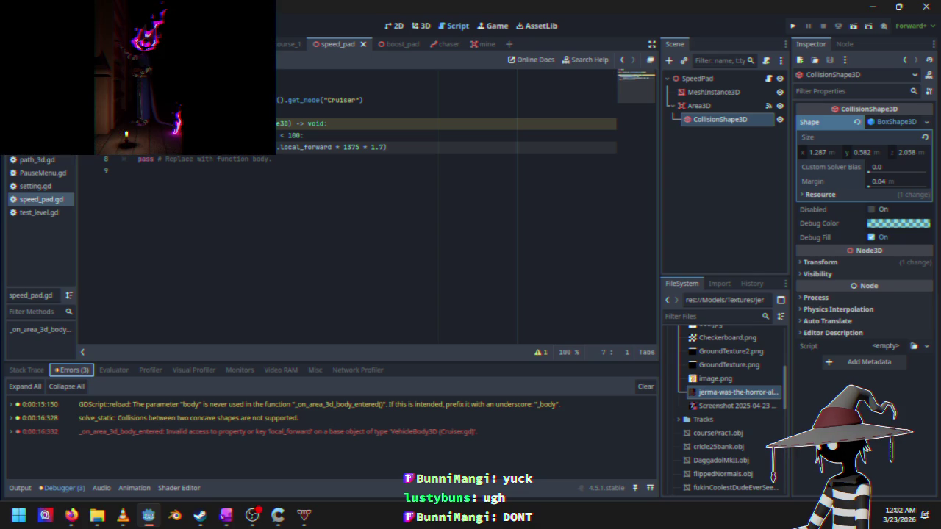
key(alt+Tab)
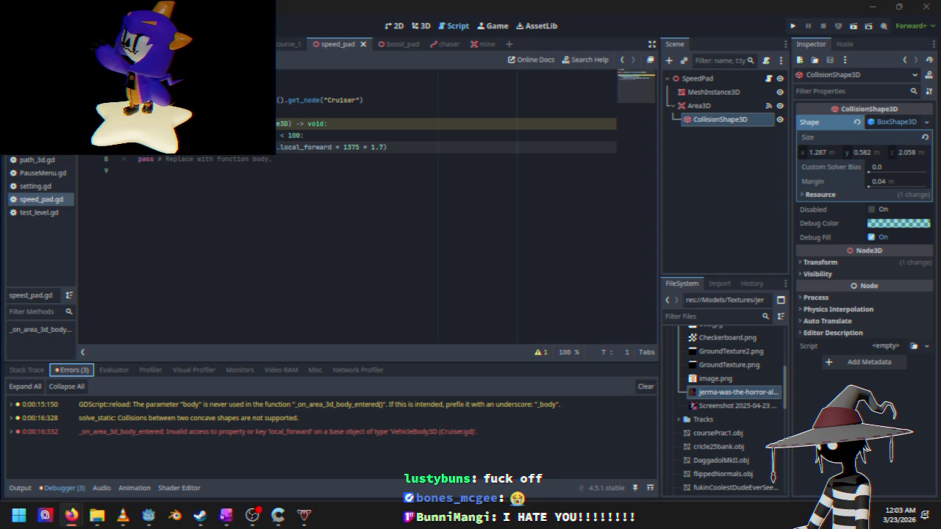
mouse_move(405, 46)
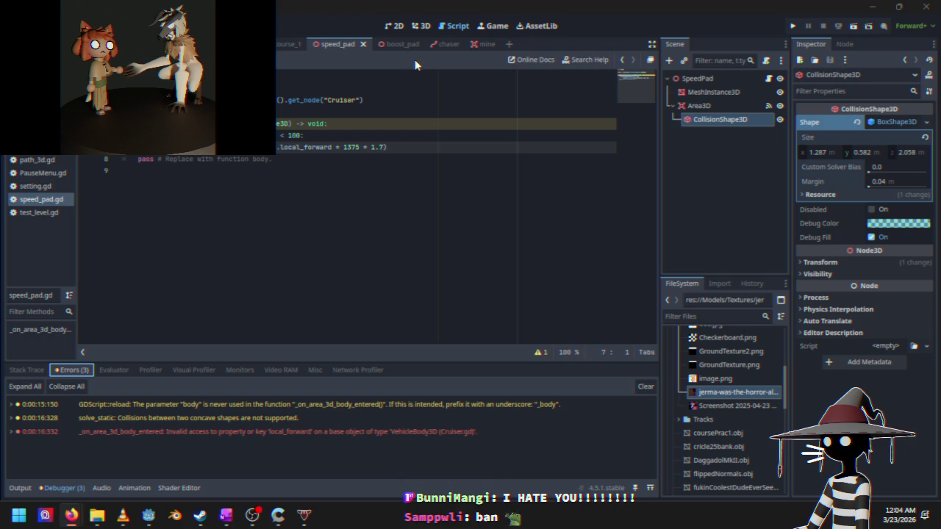
mouse_move(469, 46)
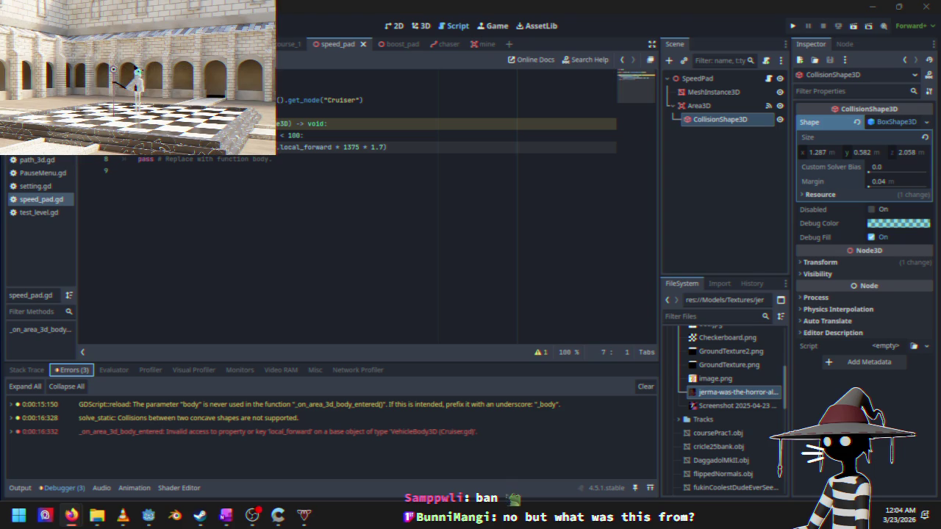
key(alt+Tab)
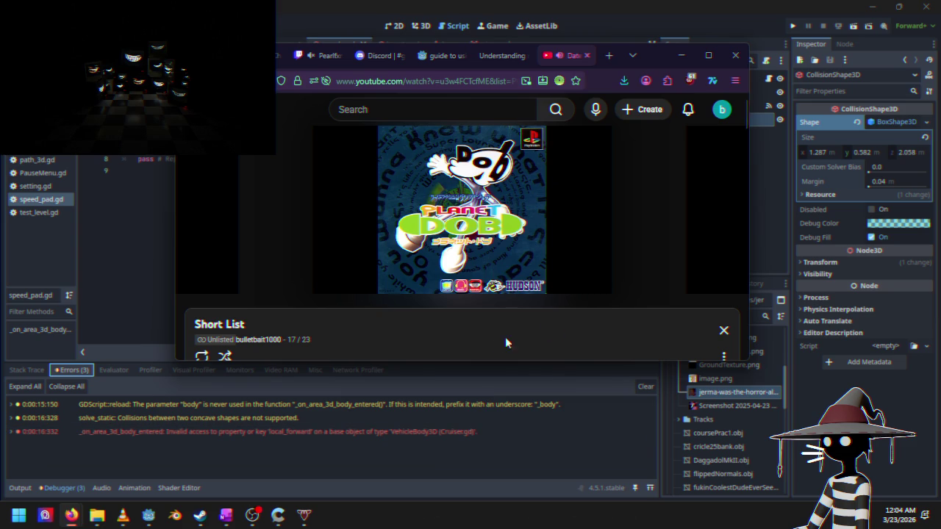
drag(658, 53, 445, 156)
click(467, 152)
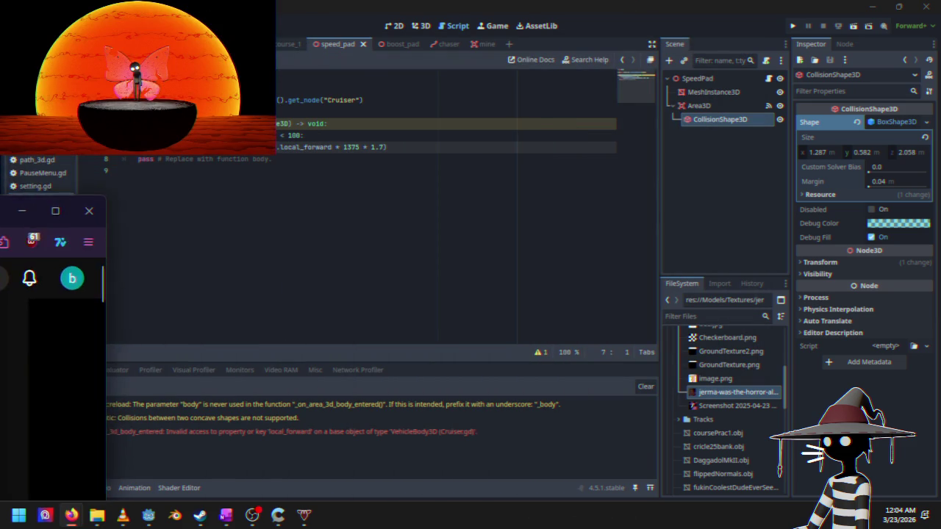
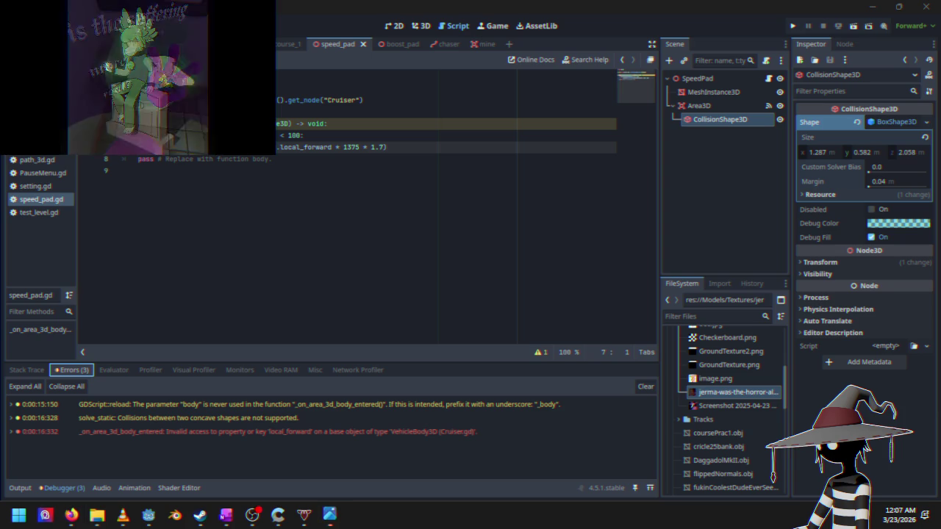
Step: Move the KirbyMiracleMatter.png viewer to the top centre of the screen and enlarge it
drag(71, 191, 468, 68)
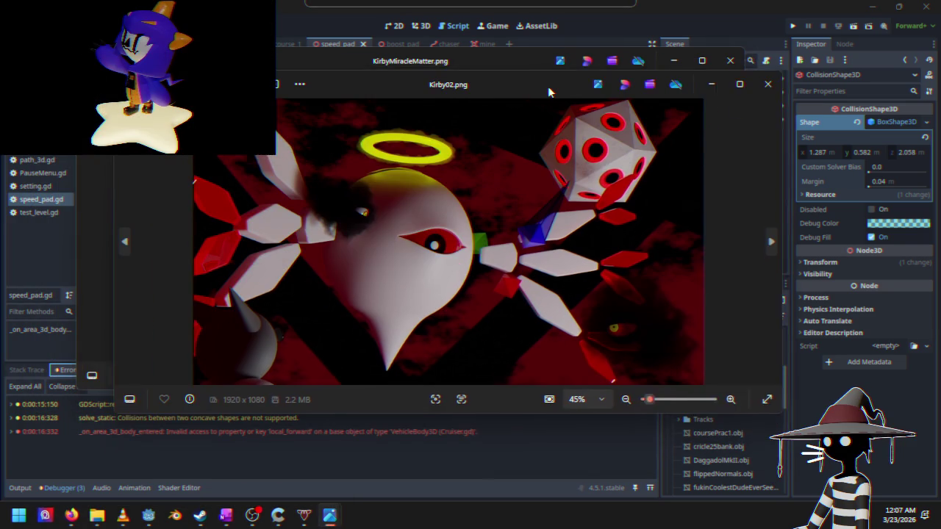
Step: Open Kirby02.png in a second Photos window, then close both Kirby image windows
drag(548, 86, 583, 78)
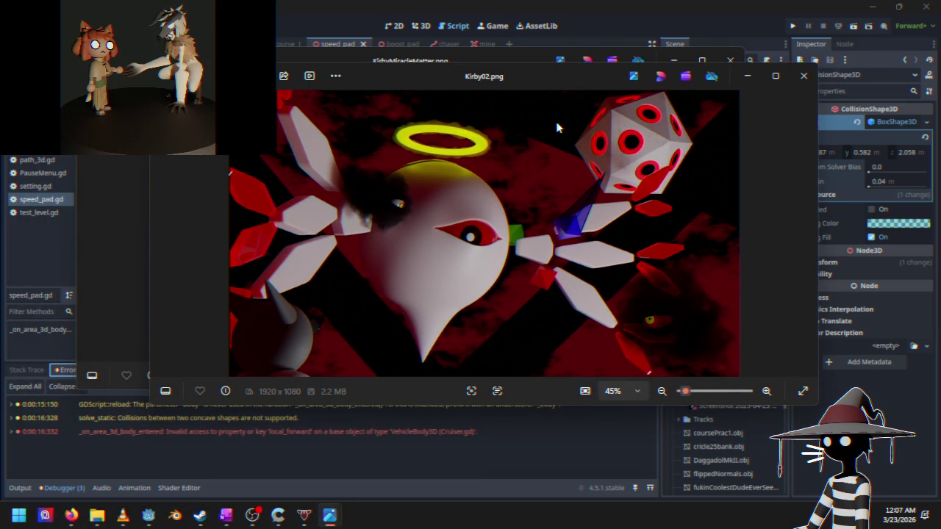
drag(559, 84, 542, 140)
click(716, 137)
click(726, 61)
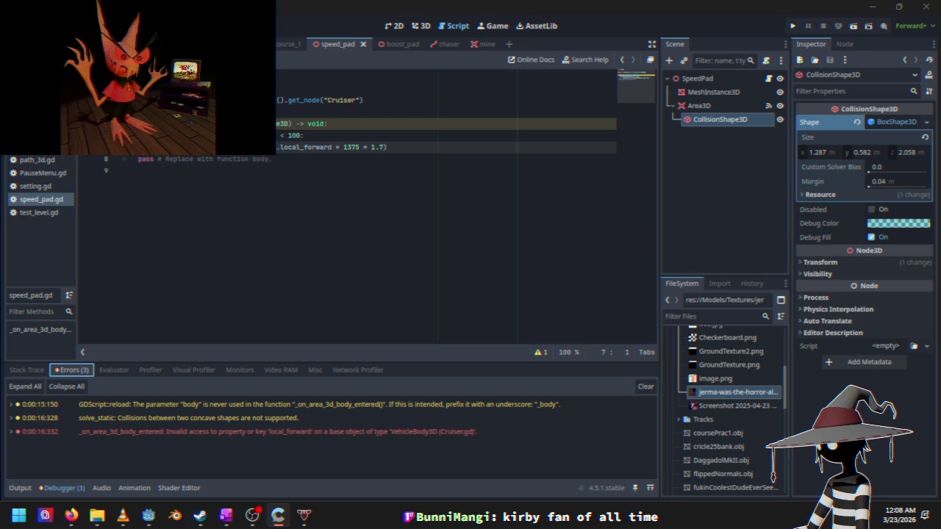
mouse_move(488, 49)
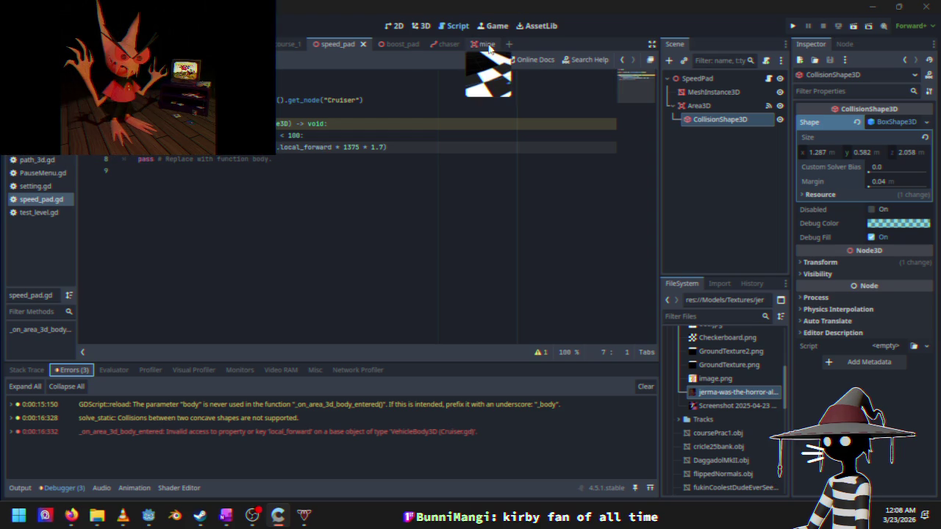
click(487, 49)
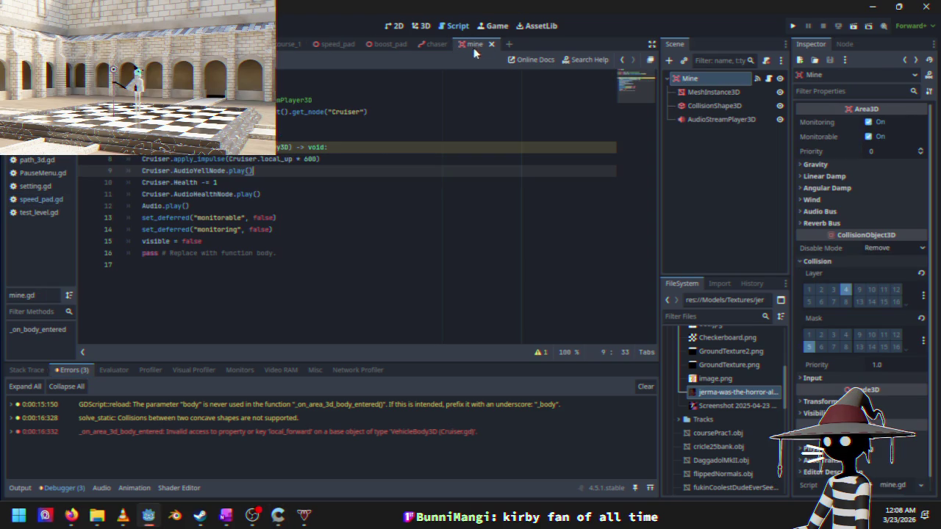
click(388, 47)
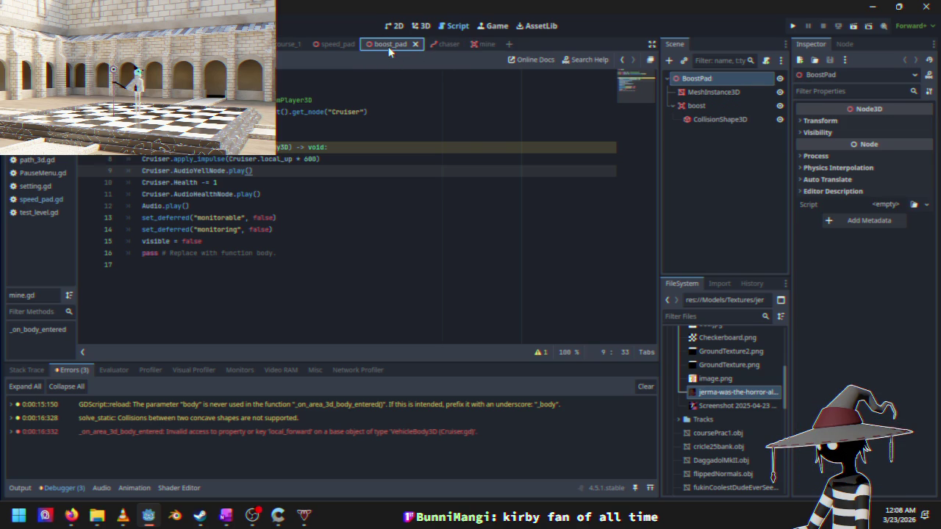
click(477, 45)
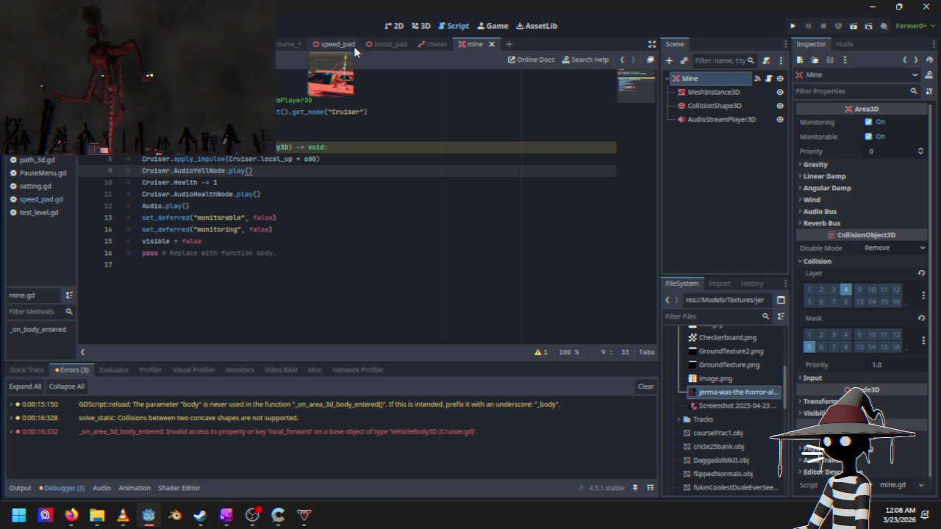
click(289, 44)
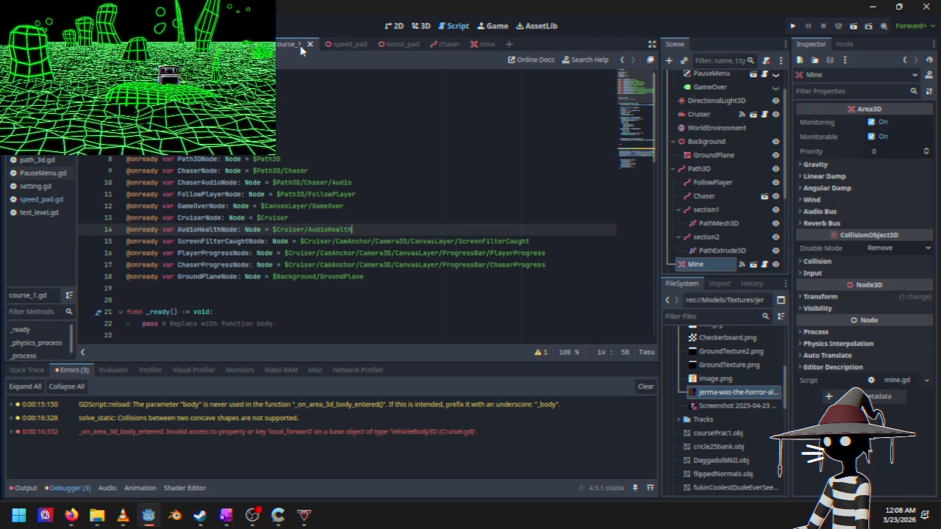
click(344, 43)
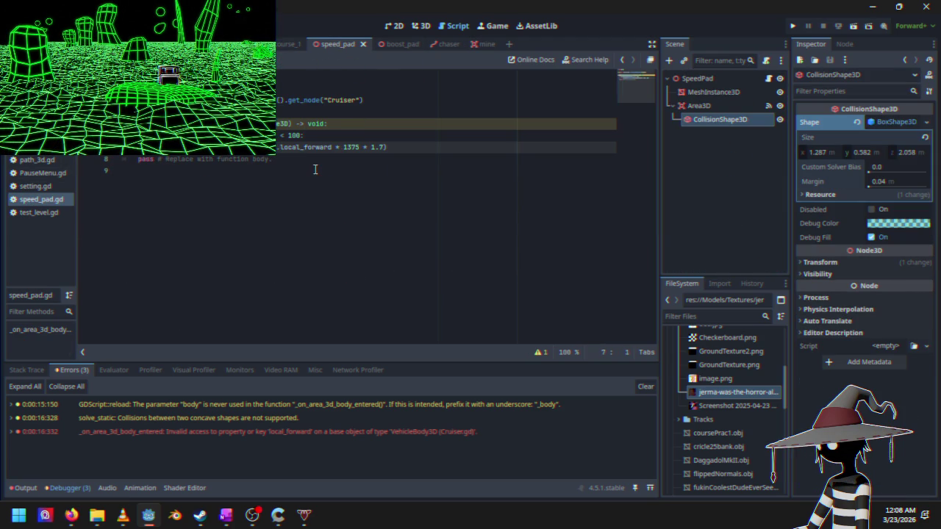
click(333, 149)
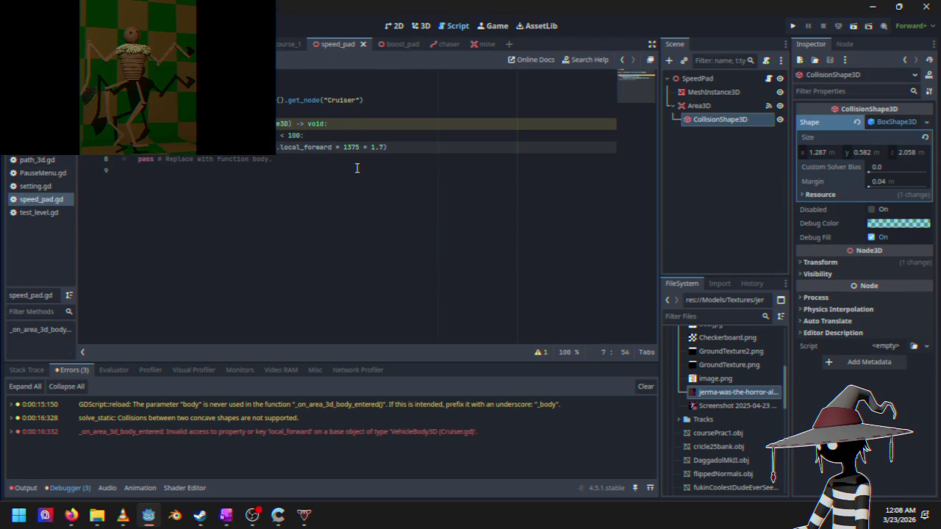
Step: Change local_forward to local_up on line 7 and run the project
key(BackSpace)
key(BackSpace)
key(BackSpace)
text(up)
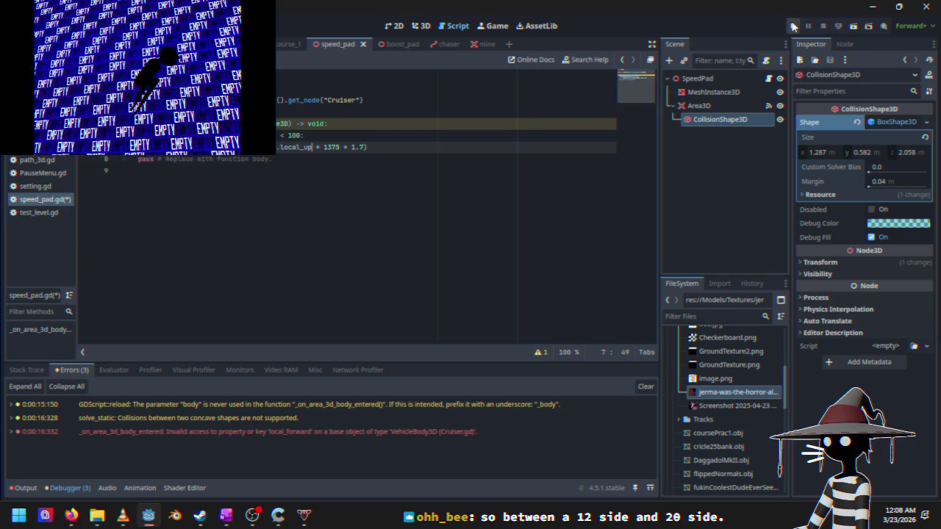
click(794, 26)
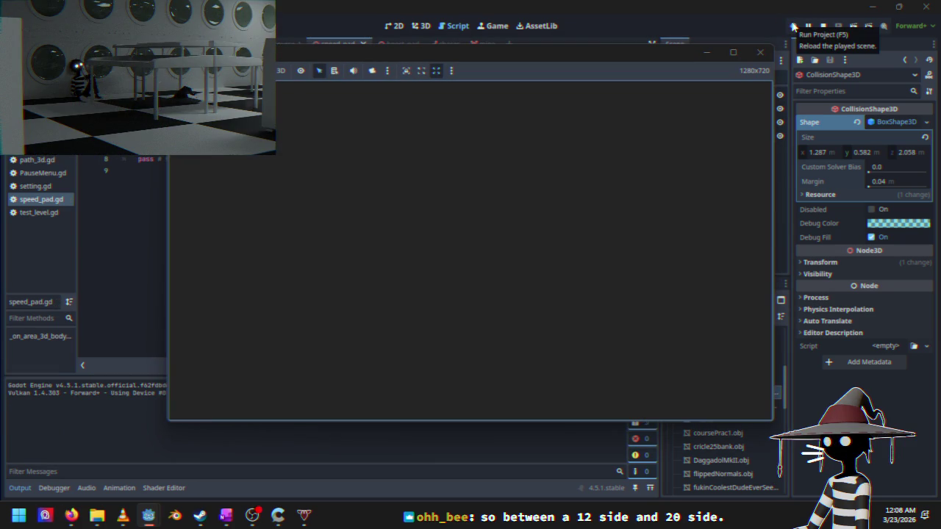
Step: Drive a Black Sun Time Trials race, pause it, and stop the game
key(Down)
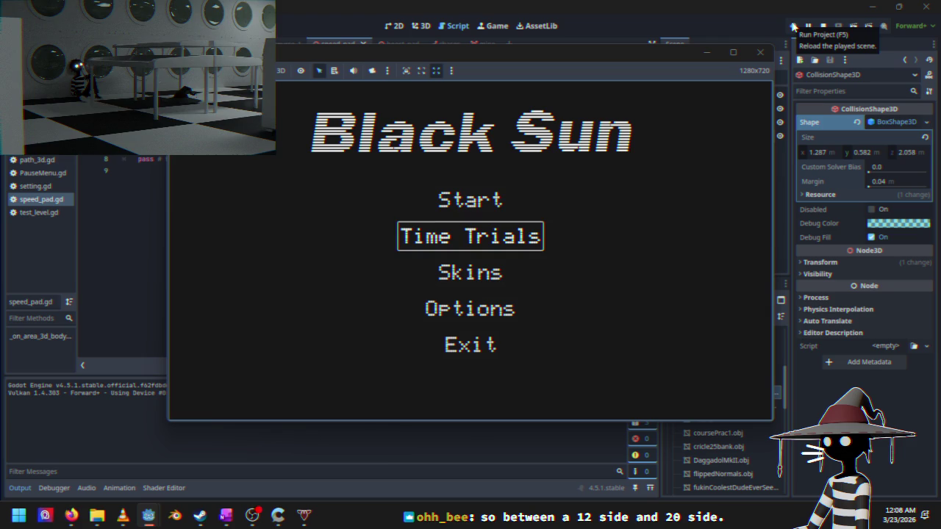
key(Return)
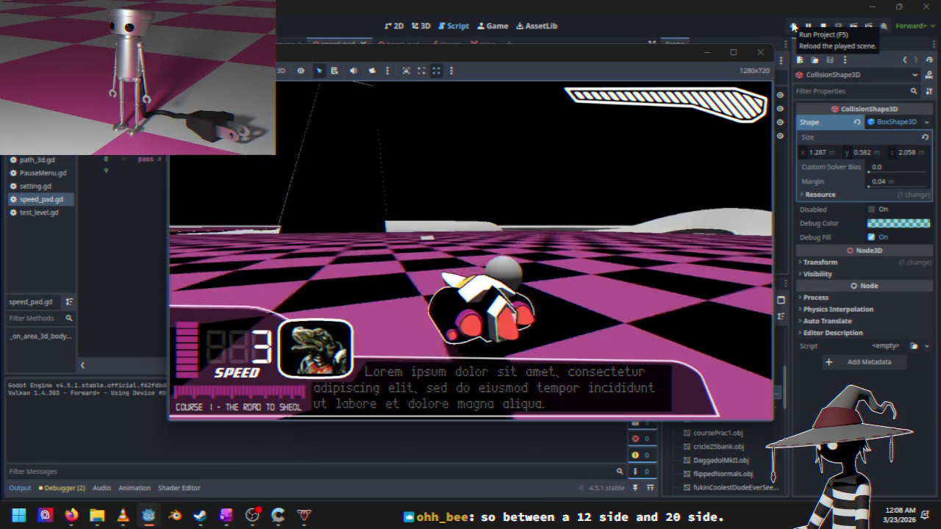
key(w)
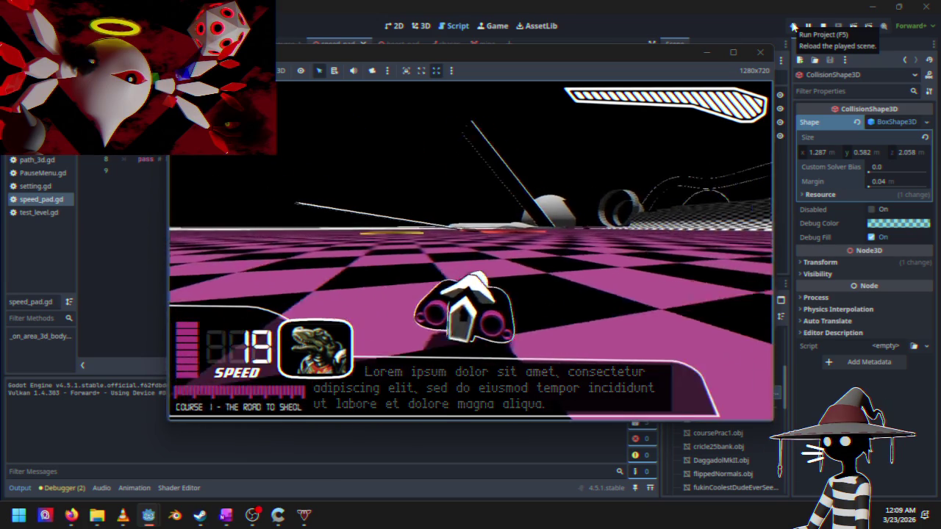
key(w)
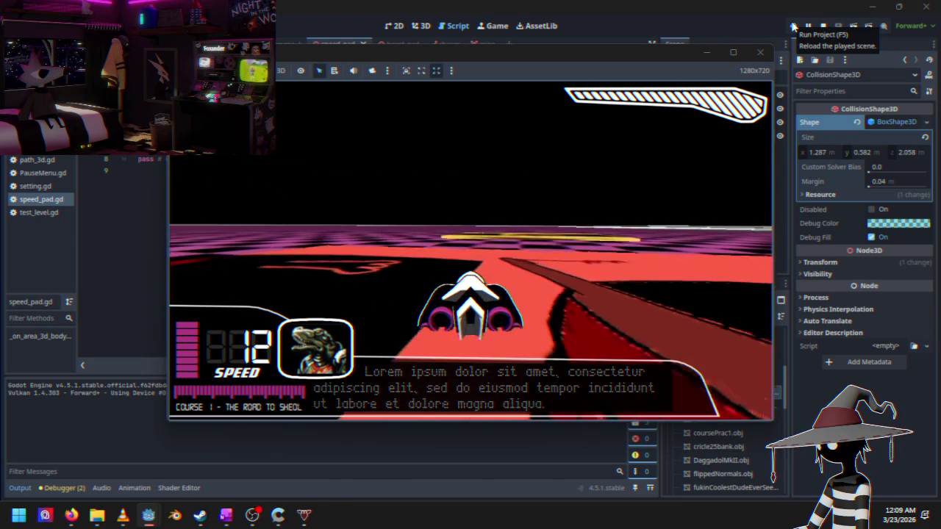
key(Escape)
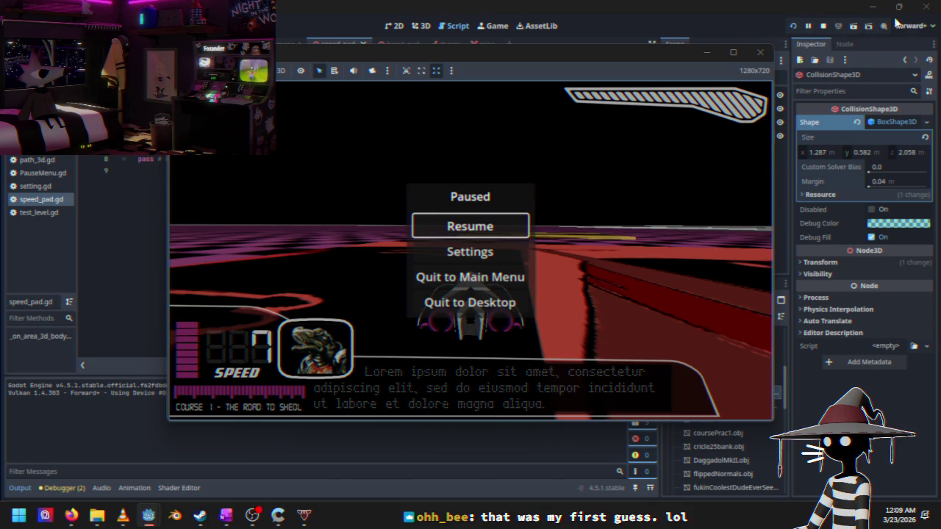
click(823, 26)
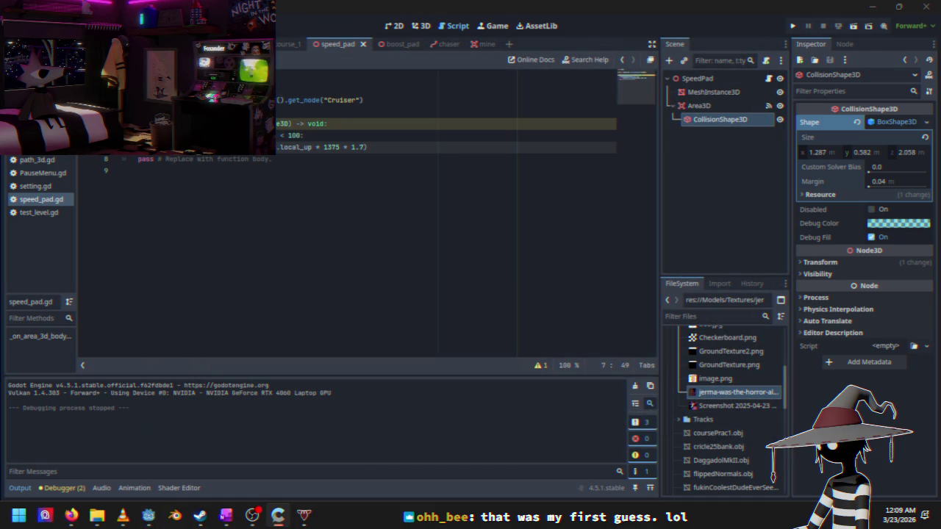
Step: Replace lines 6–7 with a typed 'debug_draw()tru)' line and relaunch the game
drag(257, 135, 383, 149)
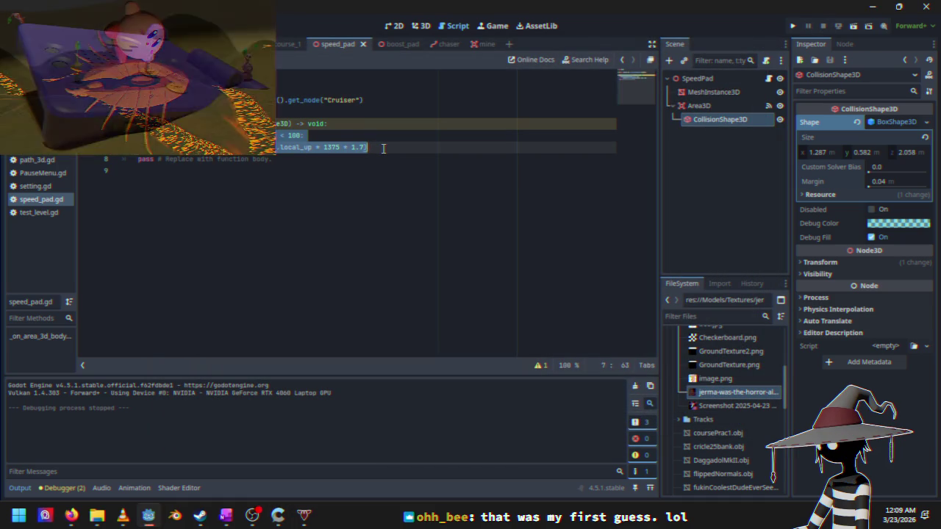
key(BackSpace)
key(BackSpace)
key(BackSpace)
key(BackSpace)
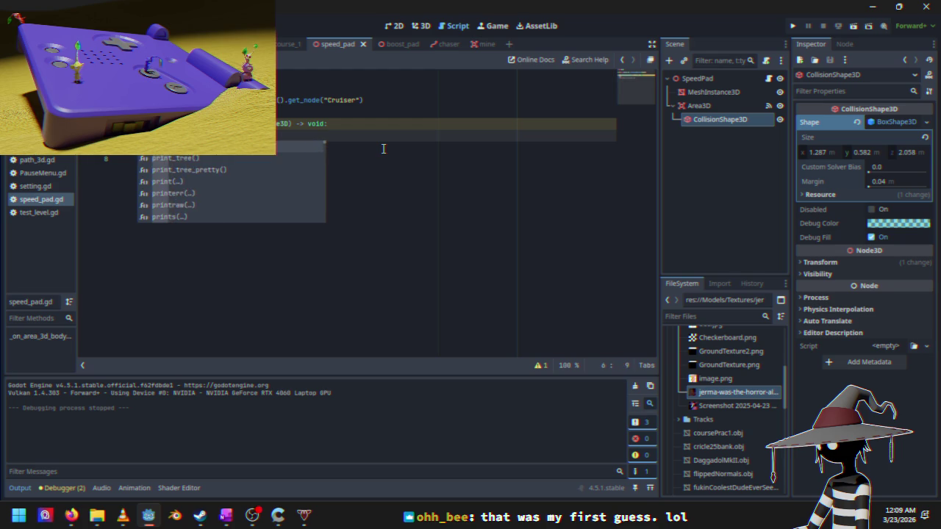
text(d)
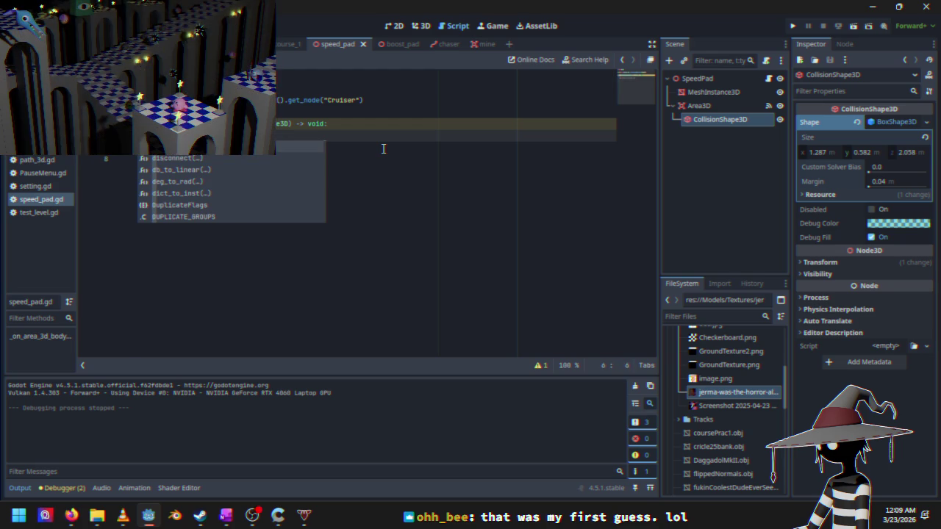
text(ebu)
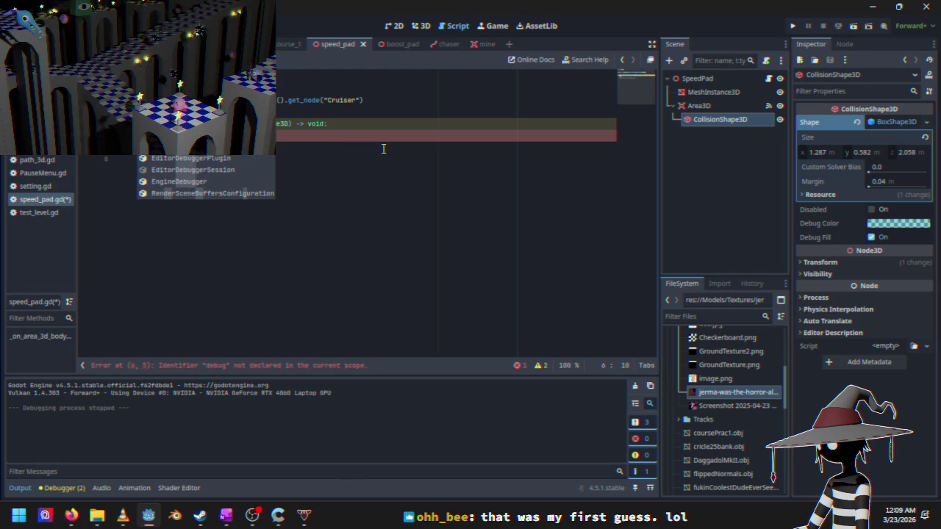
text(g_draw()
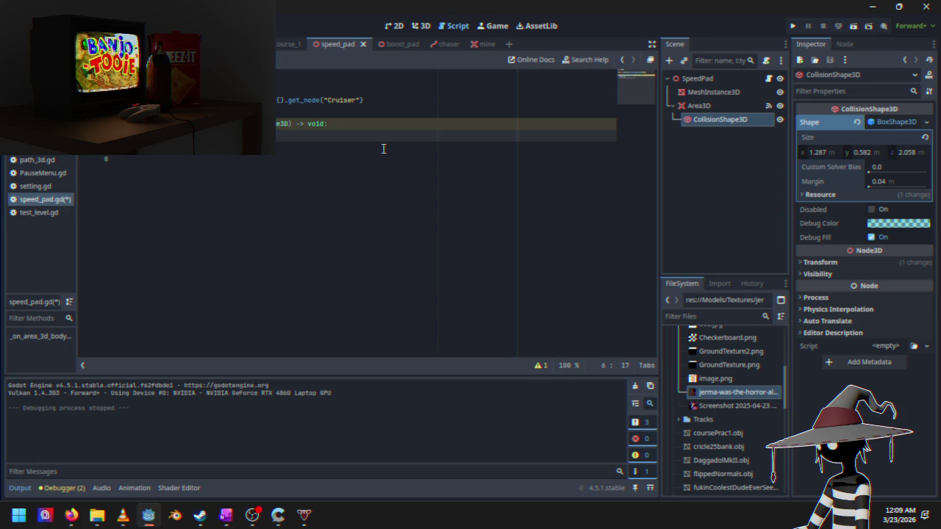
text())
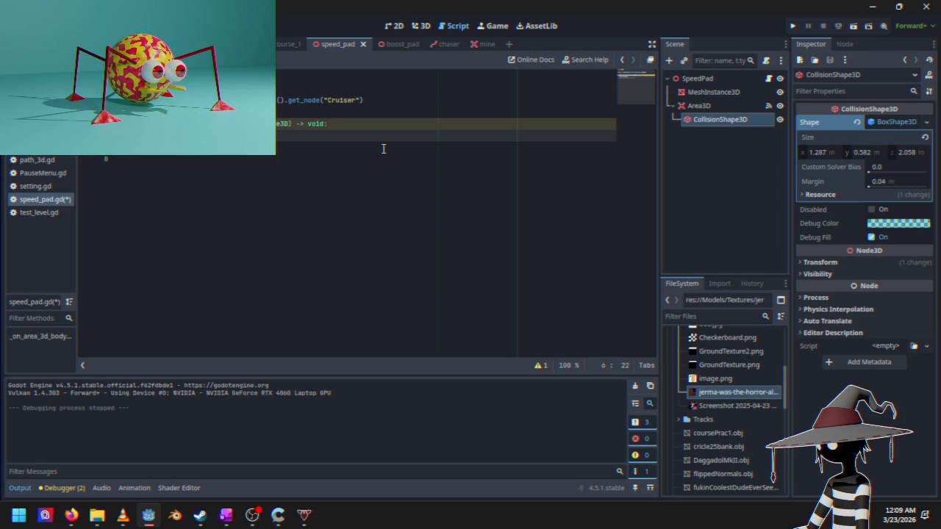
text(tru)
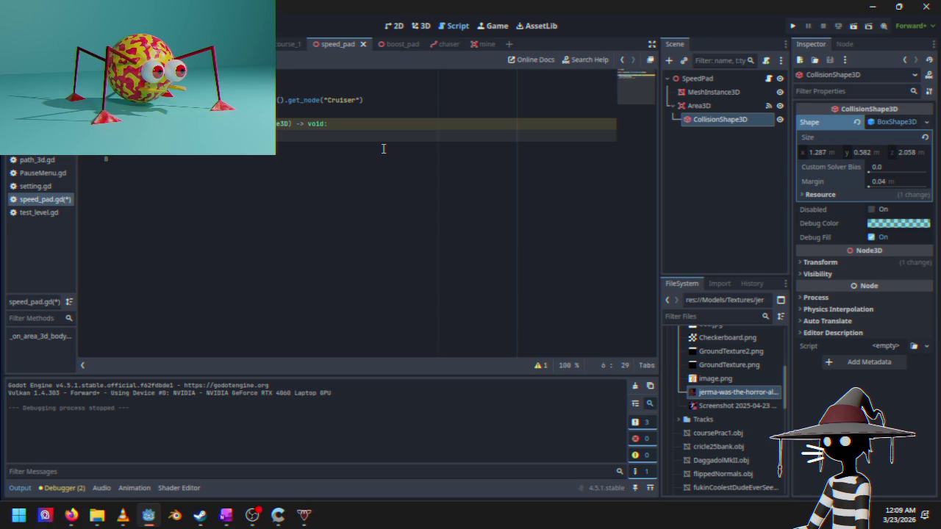
text())
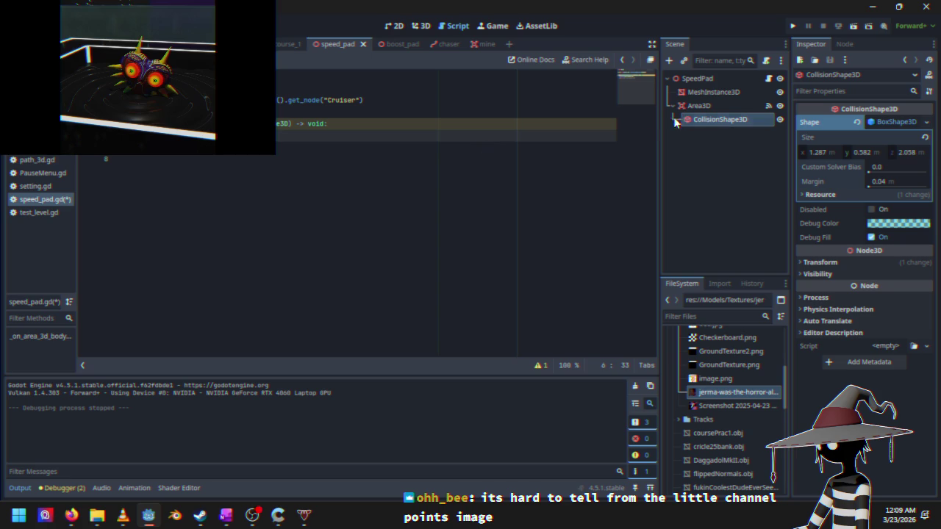
click(792, 25)
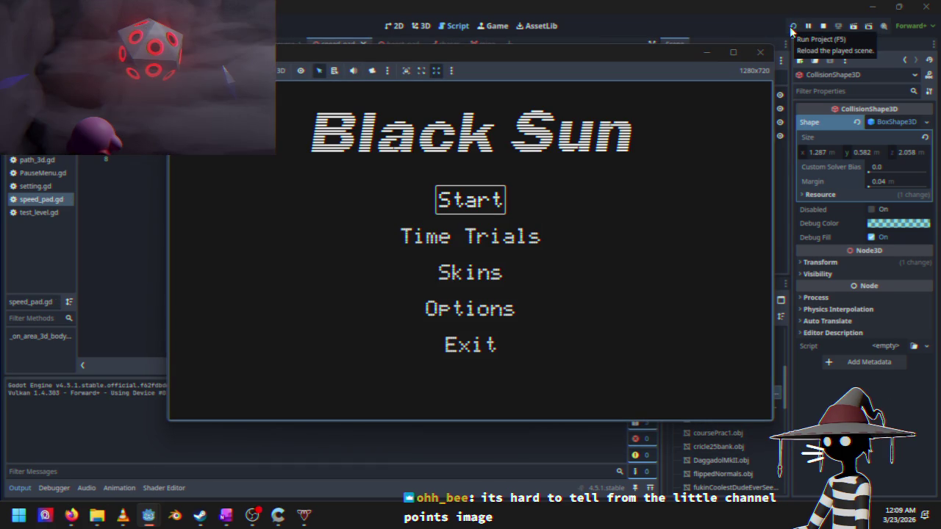
Step: Race Time Trials over the speed pads, printing "I'm working! :D" twice, then stop
key(Down)
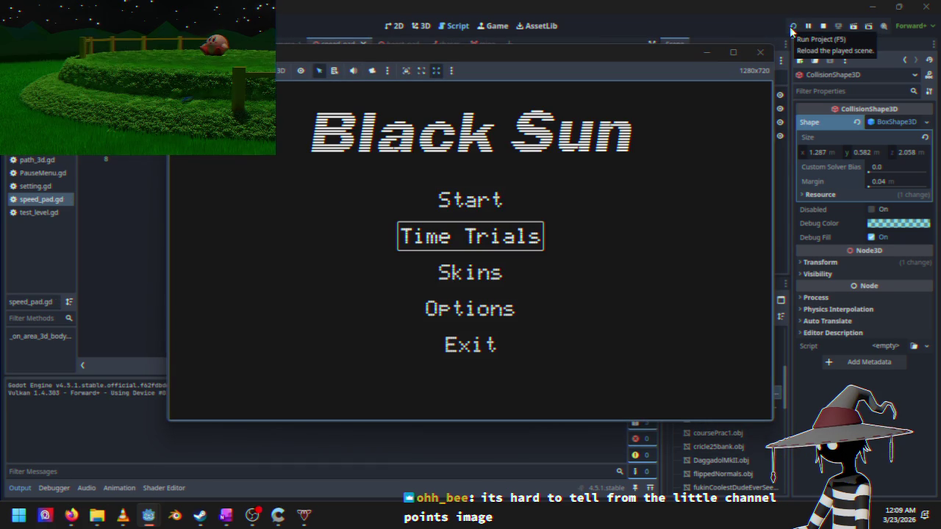
key(Return)
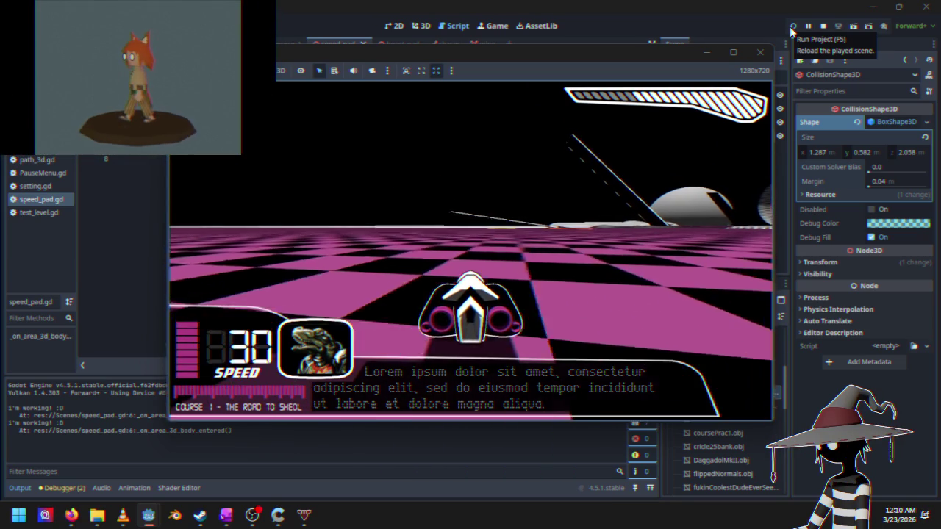
key(Escape)
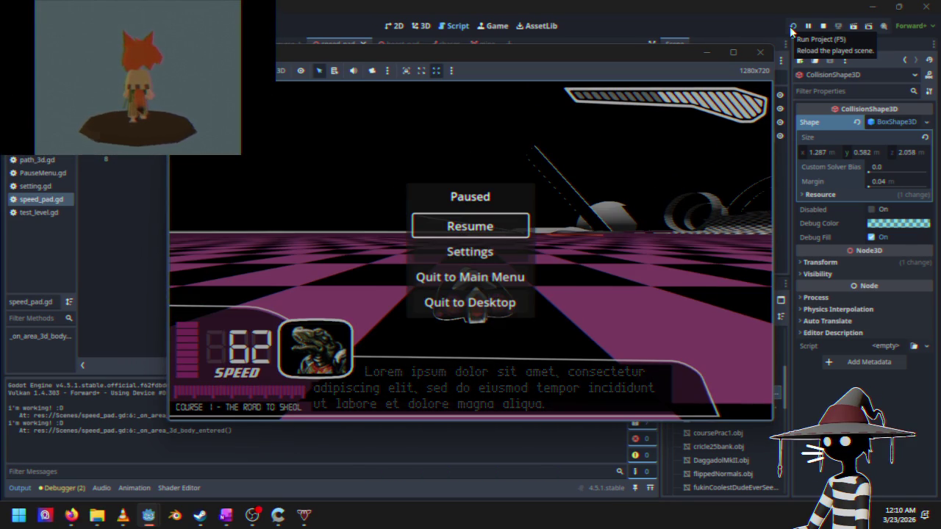
click(825, 26)
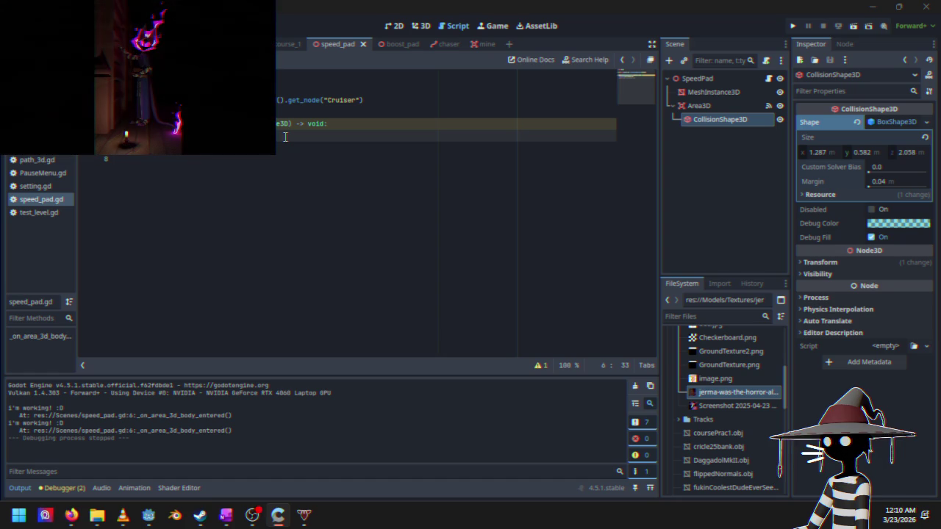
Step: Edit the line 5 signature, keeping its '-> void:' ending, then save and run
click(202, 124)
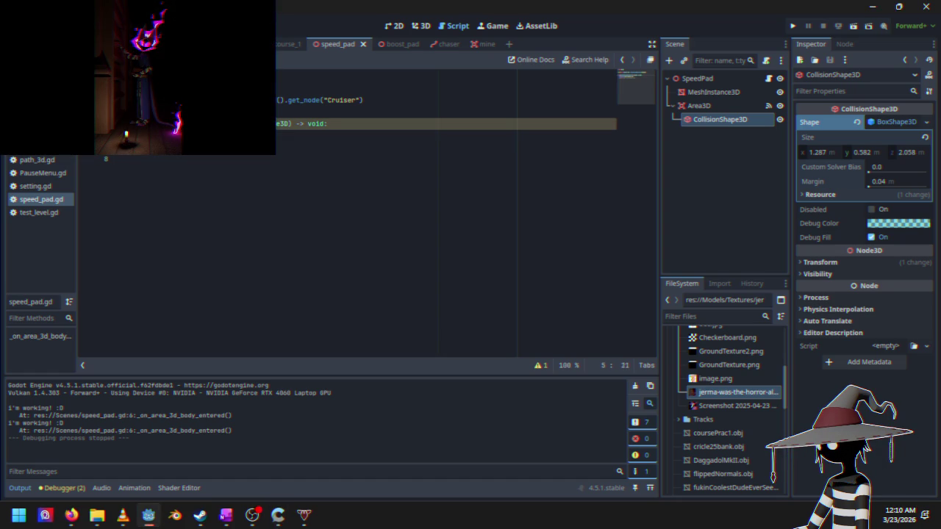
drag(290, 124, 304, 123)
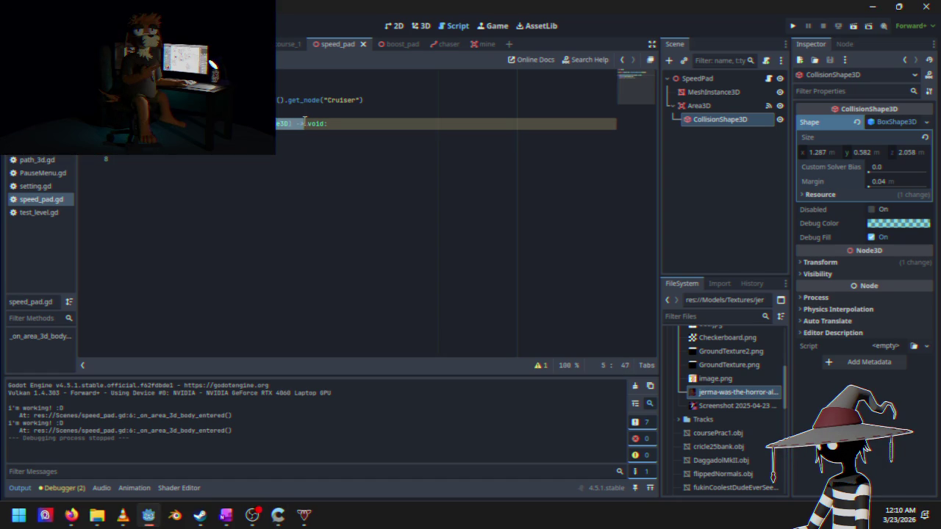
key(Down)
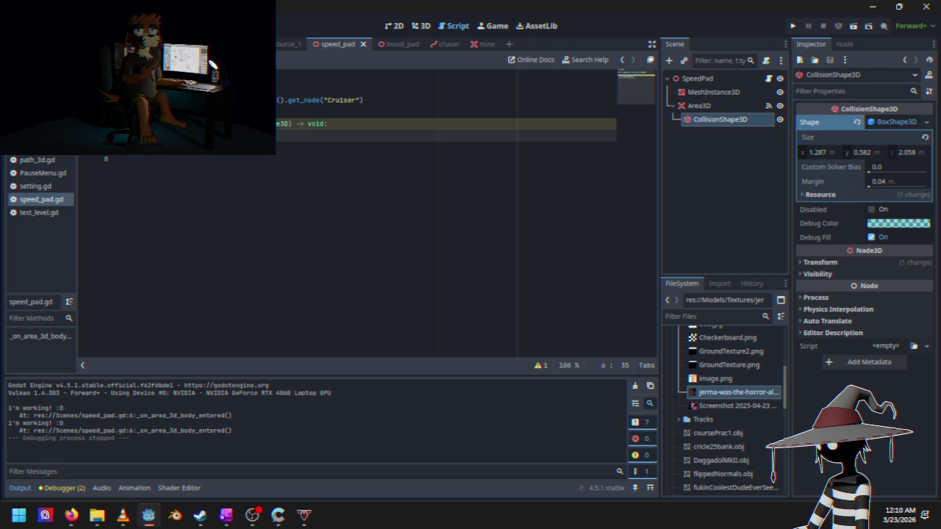
drag(132, 123, 359, 124)
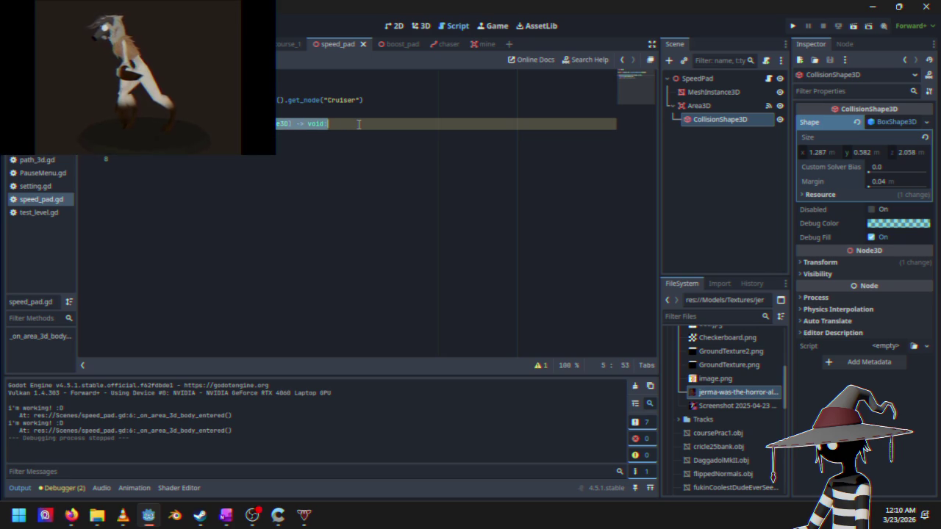
key(ctrl+z)
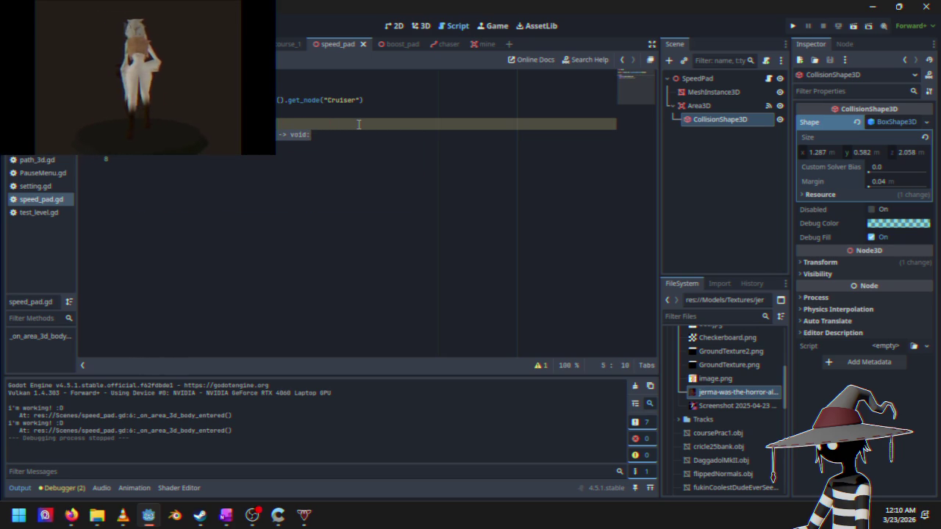
key(ctrl+z)
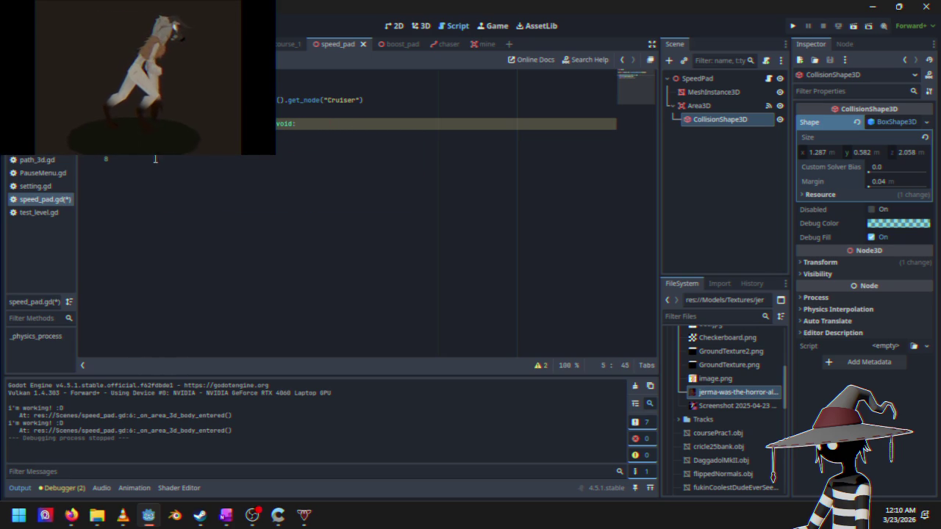
click(794, 28)
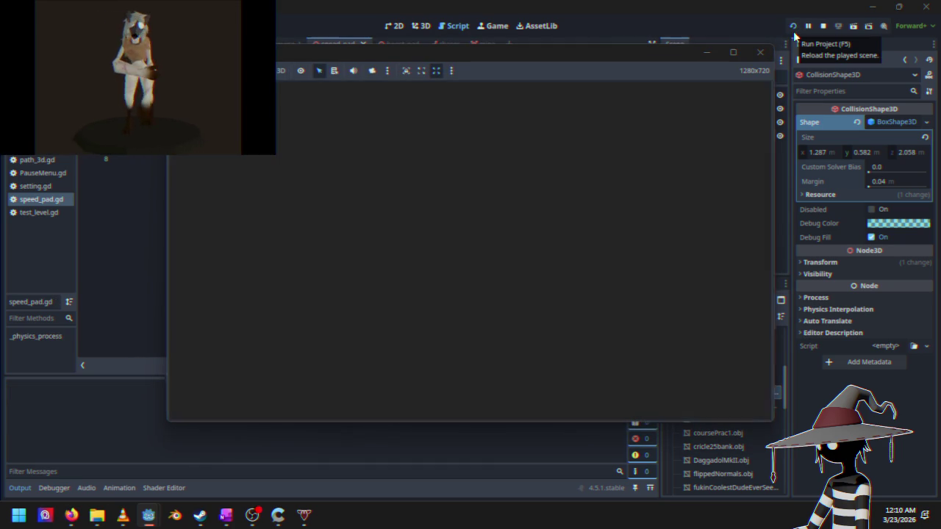
Step: Abandon a first race, then play Time Trials, pause, and stop the game
key(Return)
key(Escape)
key(Return)
key(Down)
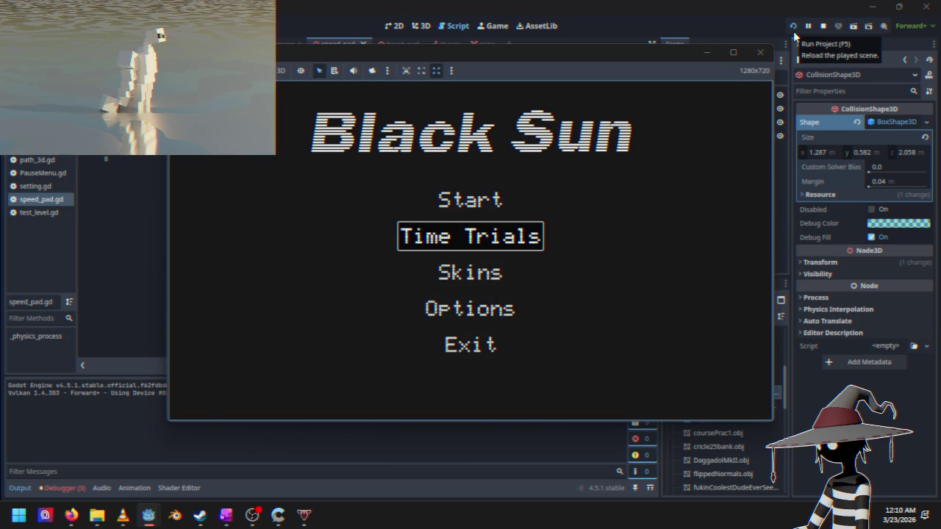
key(Return)
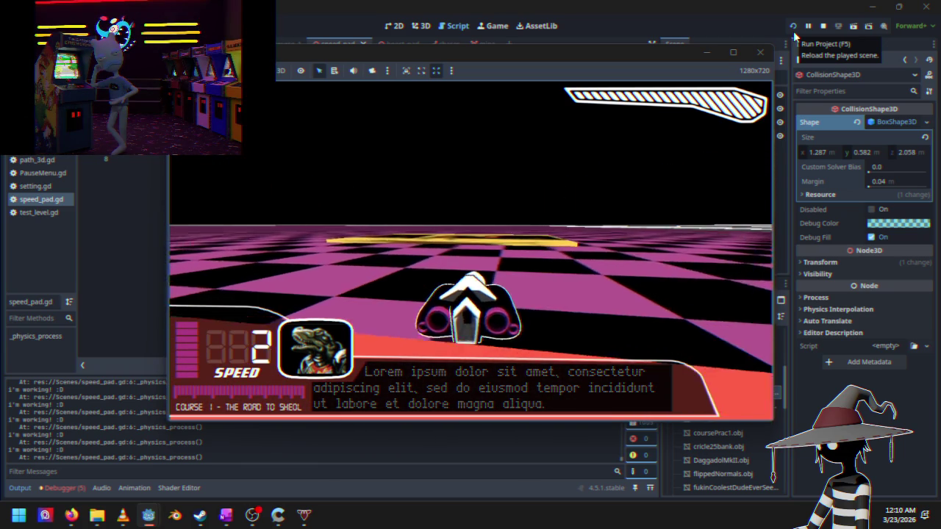
key(Escape)
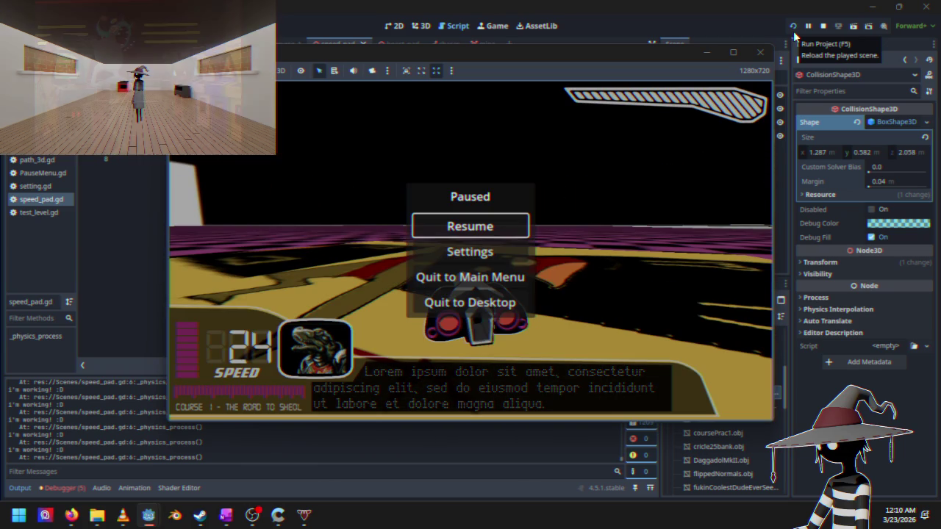
click(824, 25)
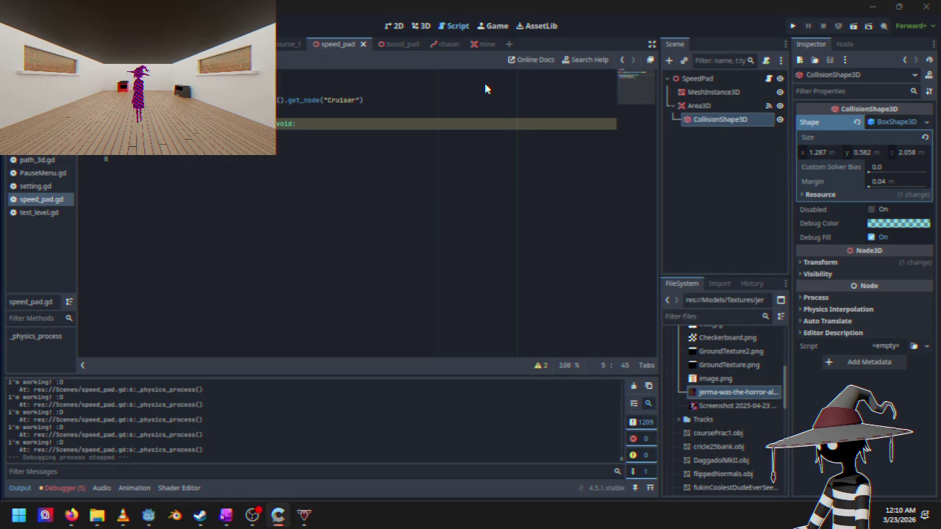
Step: Select the SpeedPad's Area3D node and turn off its collision layer 3
click(712, 79)
click(706, 106)
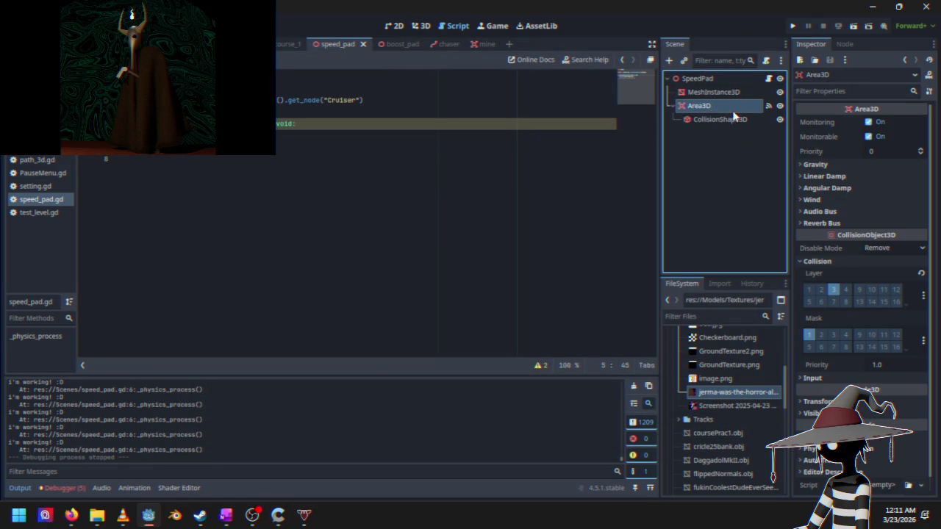
scroll(832, 243, down, 1)
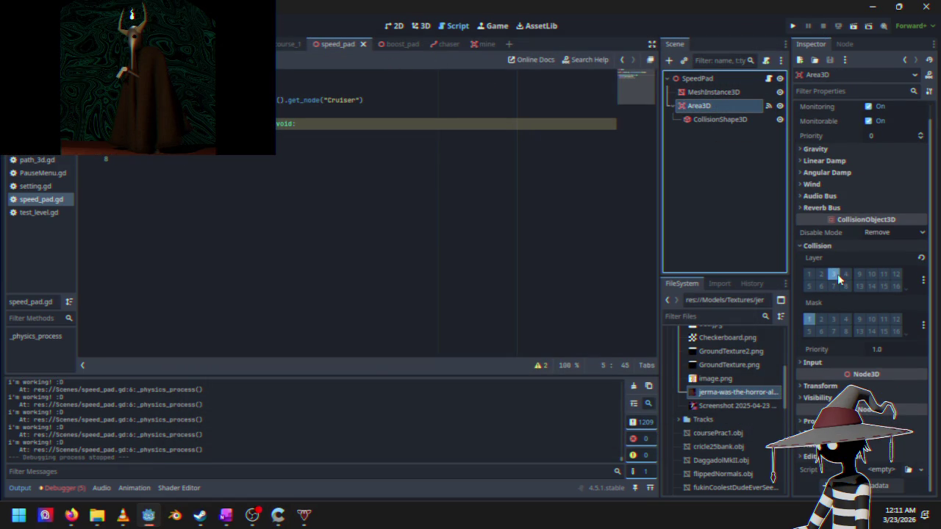
click(834, 275)
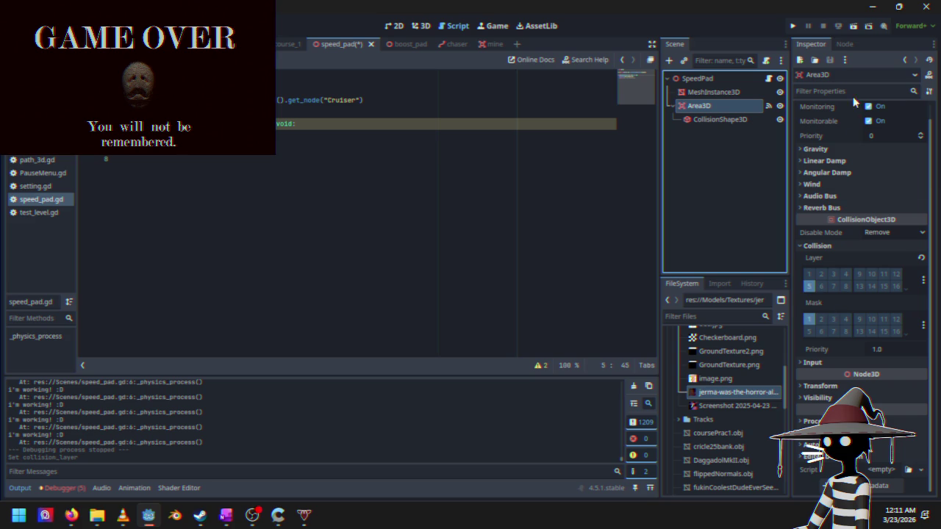
click(792, 26)
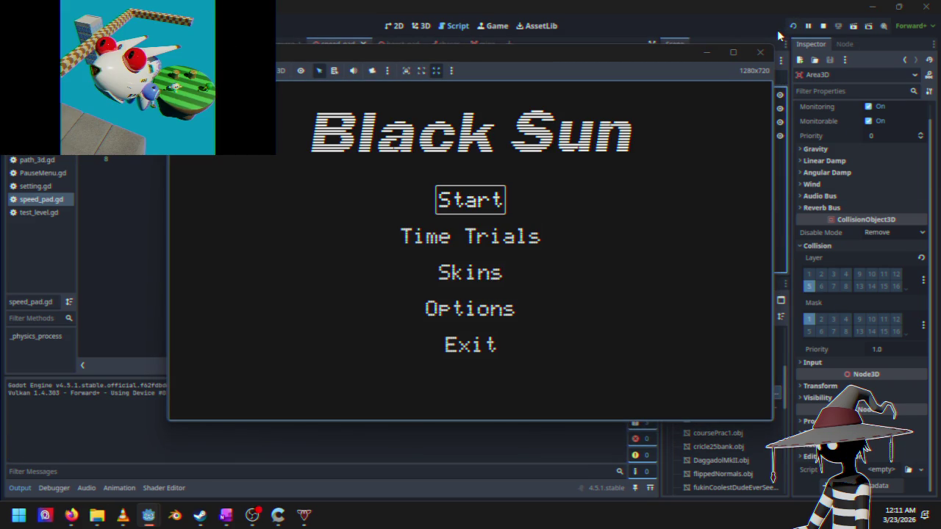
key(Return)
key(Escape)
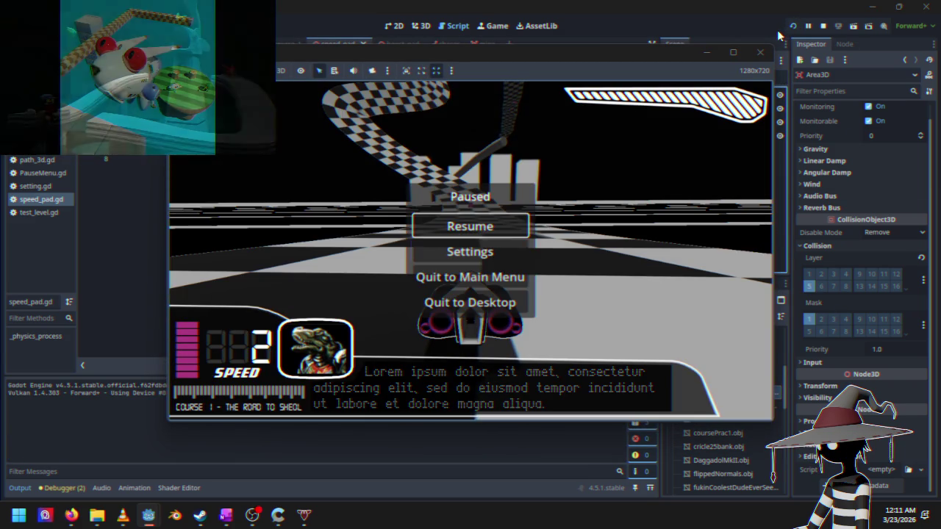
key(Down)
key(Down)
key(Return)
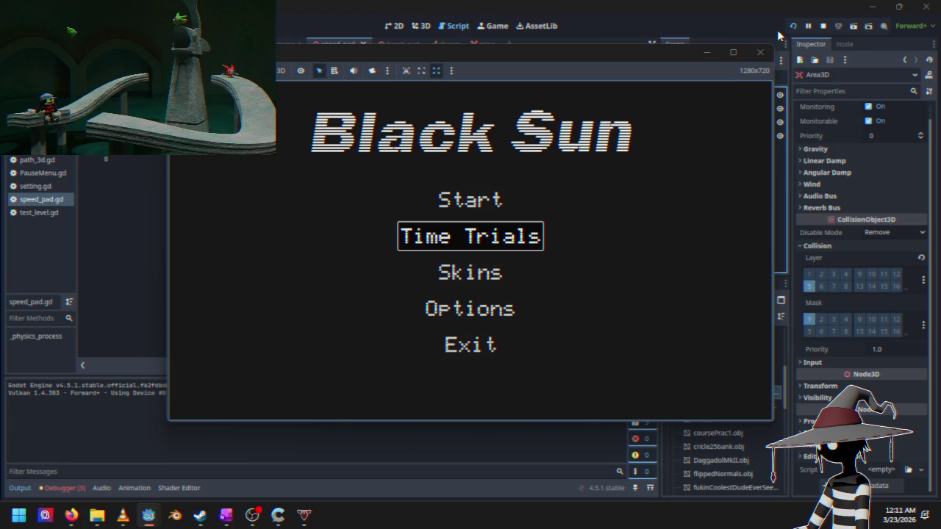
key(Return)
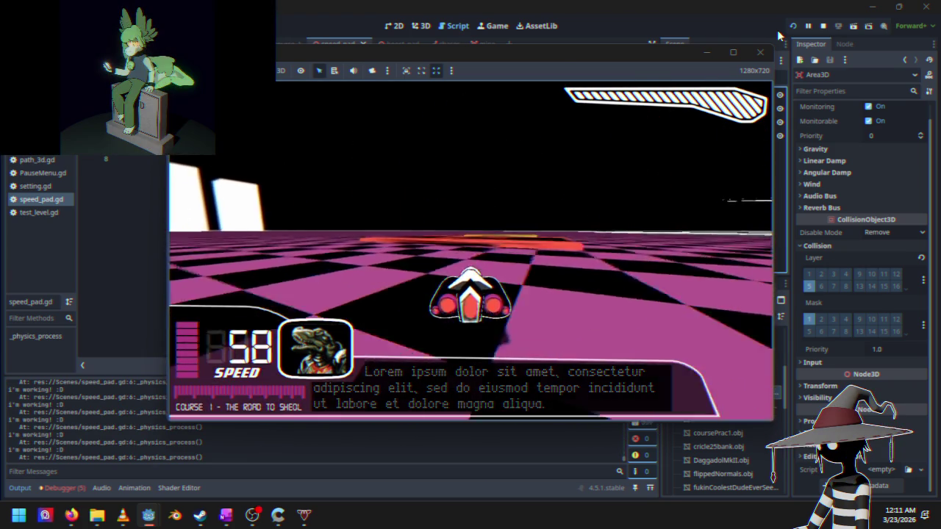
key(Escape)
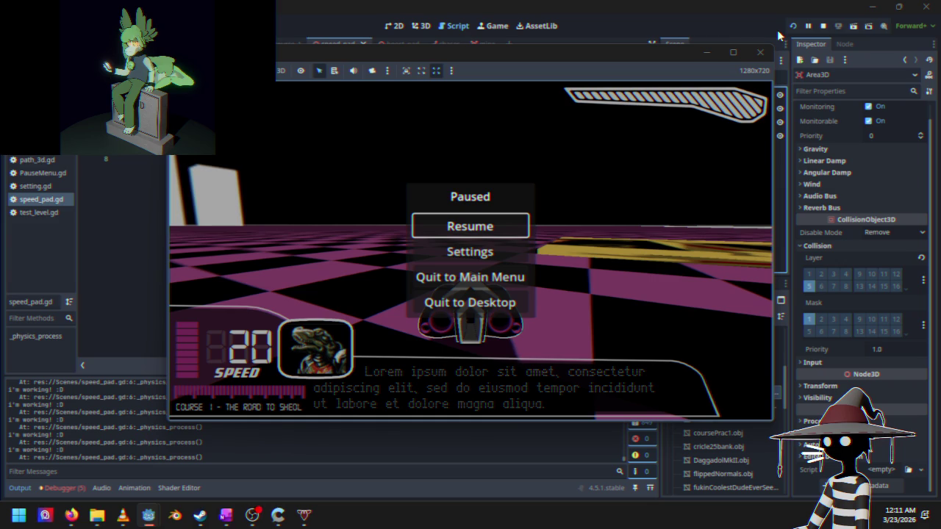
click(823, 25)
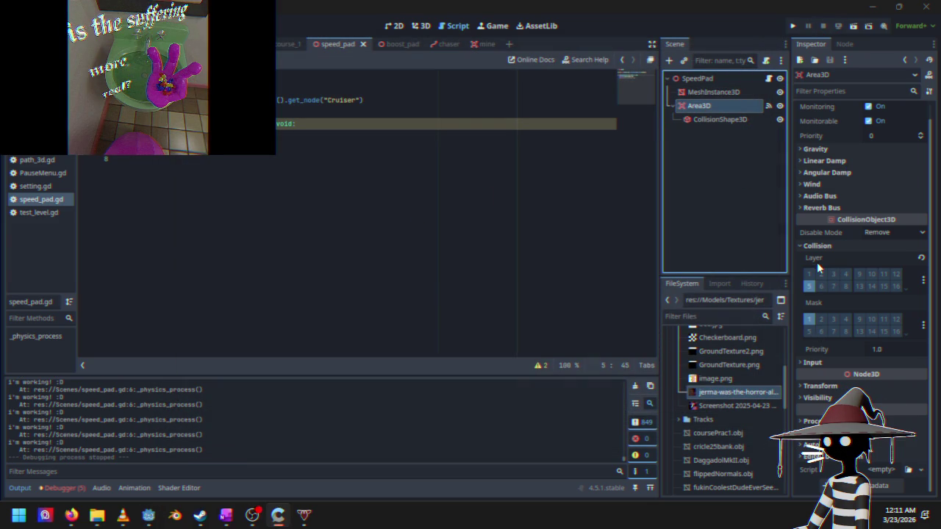
Step: Re-enable Area3D collision layer 3, set its mask to layer 5, and run the game
mouse_move(816, 255)
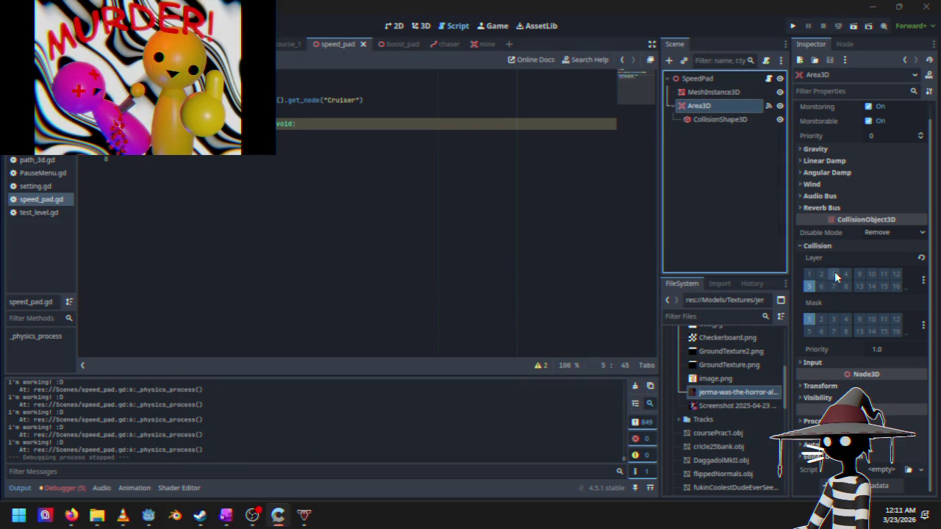
click(835, 274)
click(810, 330)
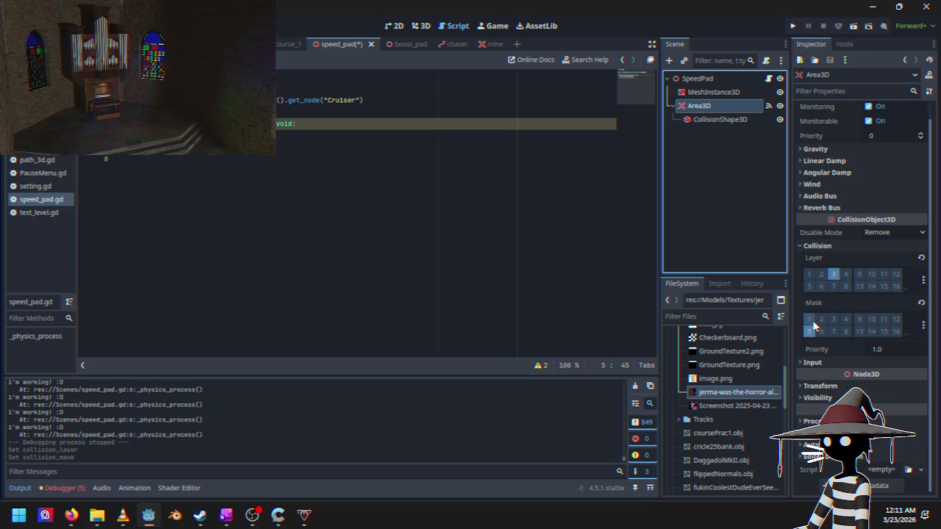
click(794, 28)
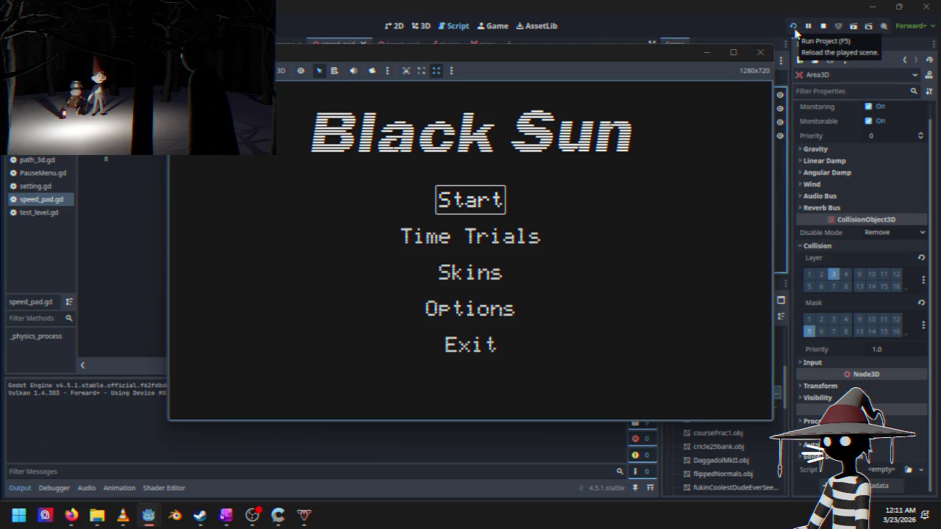
Step: Start a Time Trials race in Black Sun, then pause and quit to desktop
key(Down)
key(Up)
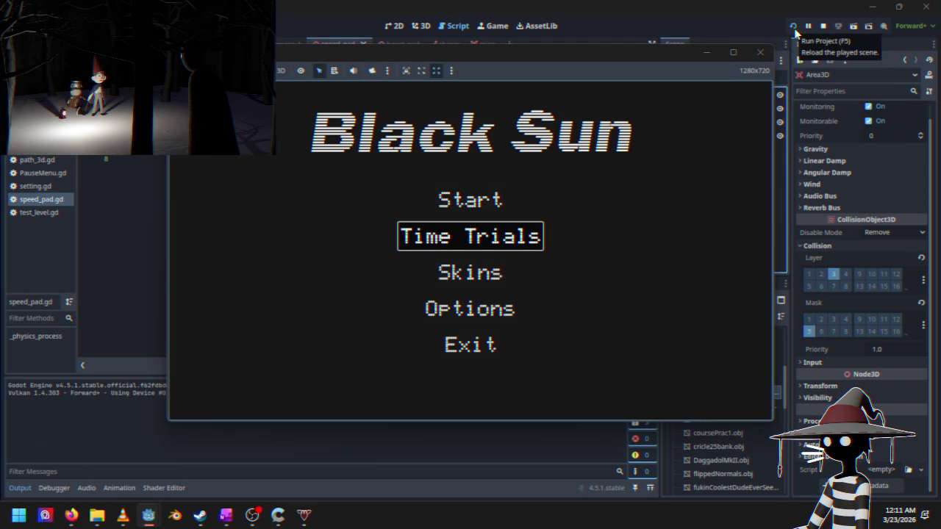
key(Return)
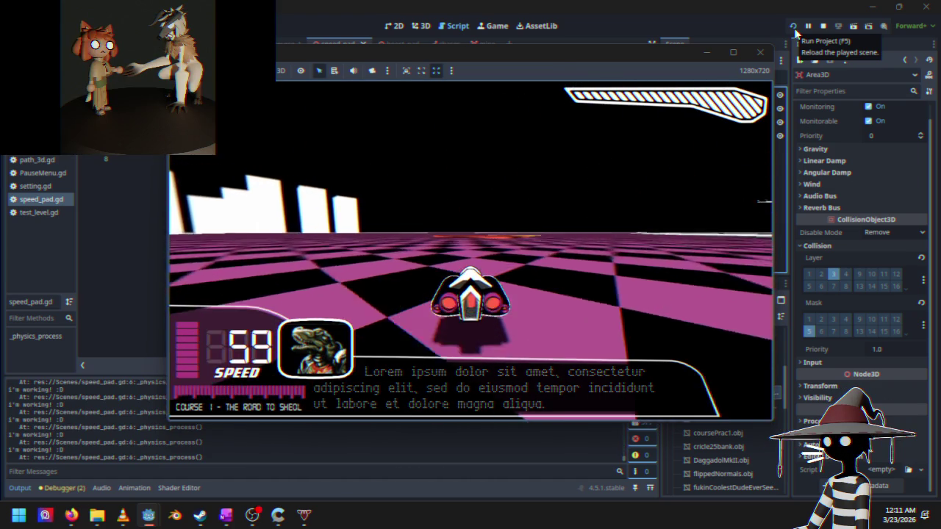
key(Escape)
key(Down)
key(Down)
key(Down)
key(Return)
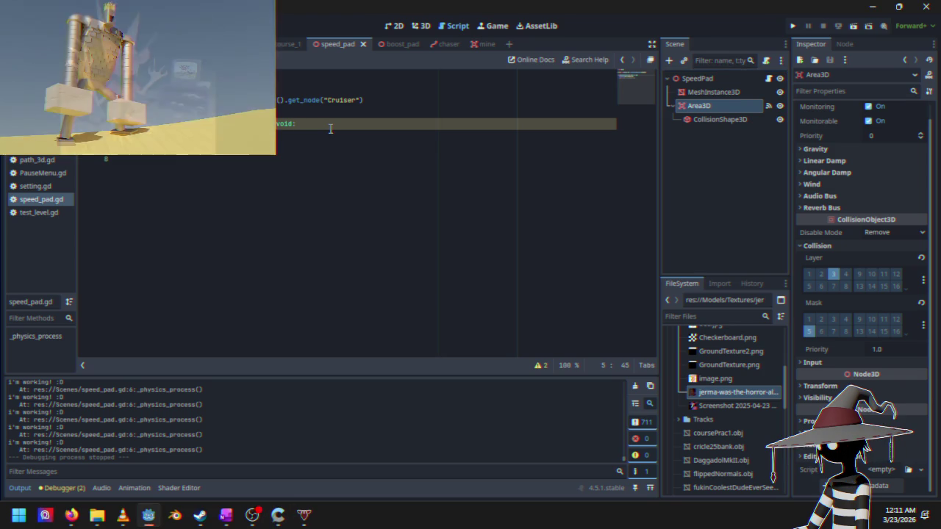
key(Return)
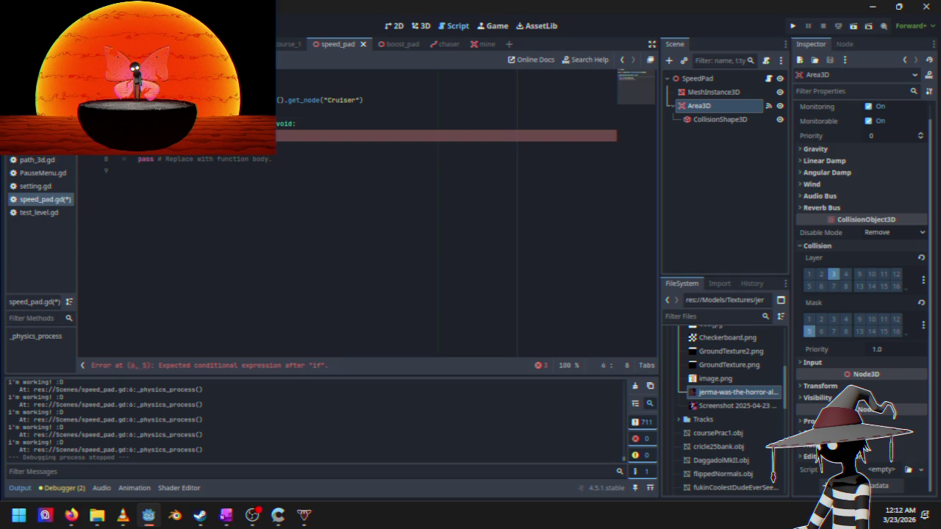
click(147, 112)
key(Return)
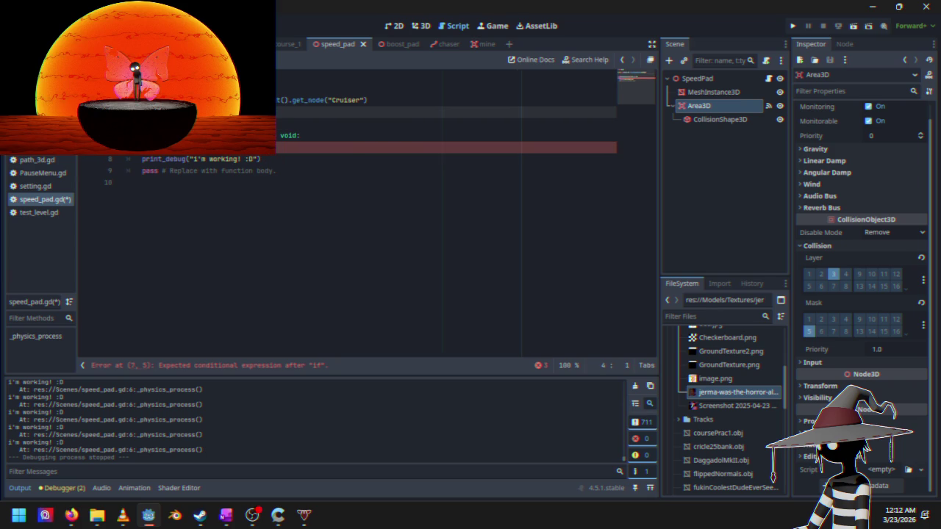
text(@on)
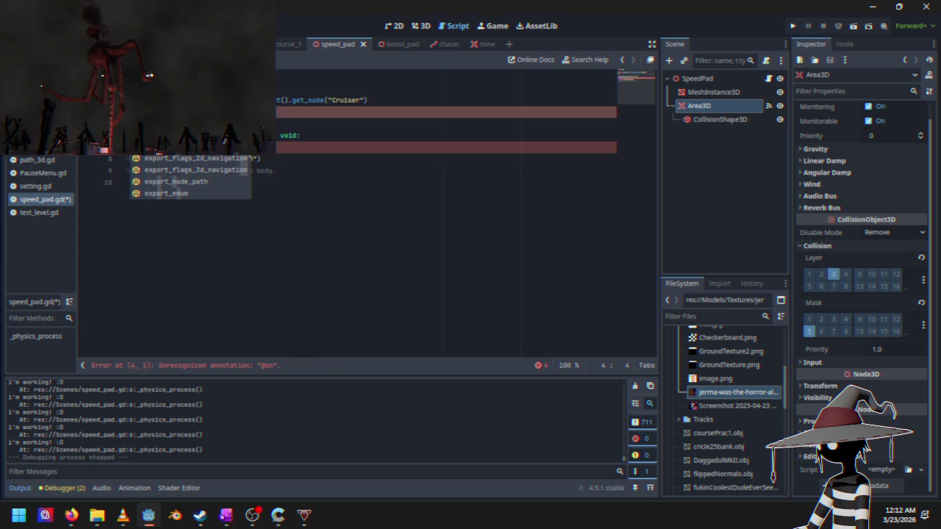
text(ready)
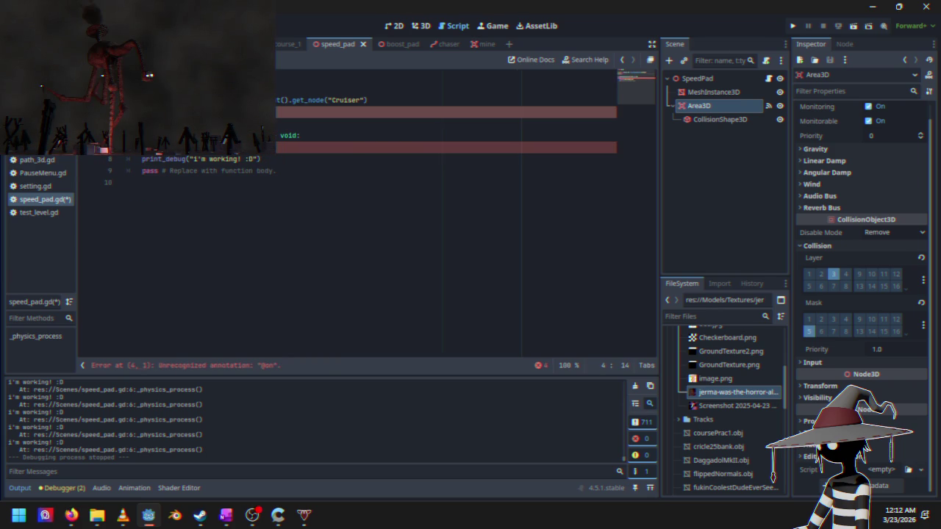
text(spee)
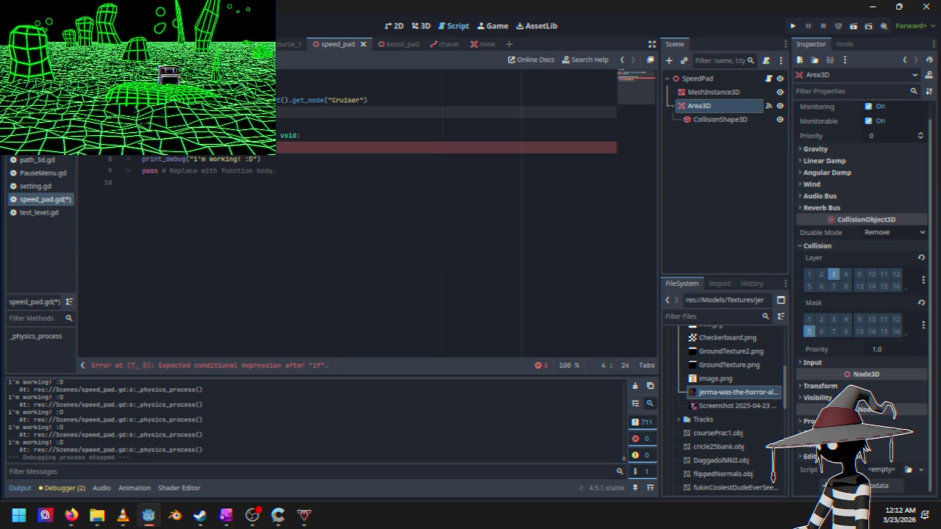
text(=)
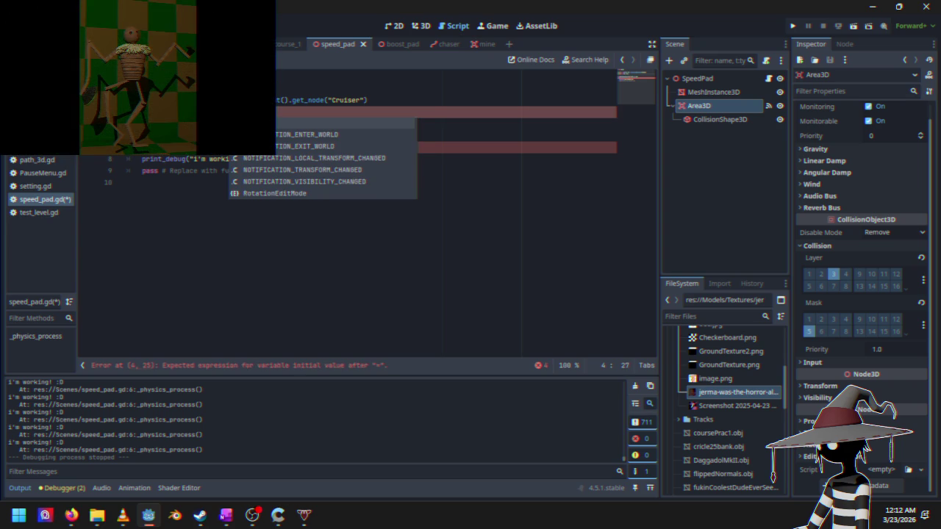
mouse_move(713, 105)
mouse_down()
mouse_move(349, 90)
mouse_move(324, 113)
mouse_move(310, 112)
mouse_up()
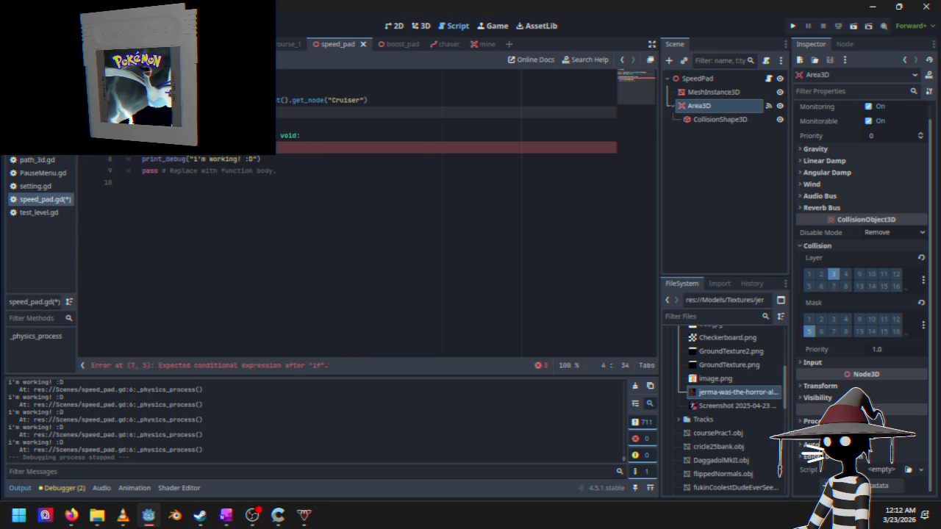
Step: Begin the if condition on line 7, then try is_coll on line 4 and remove it and the dot
click(171, 147)
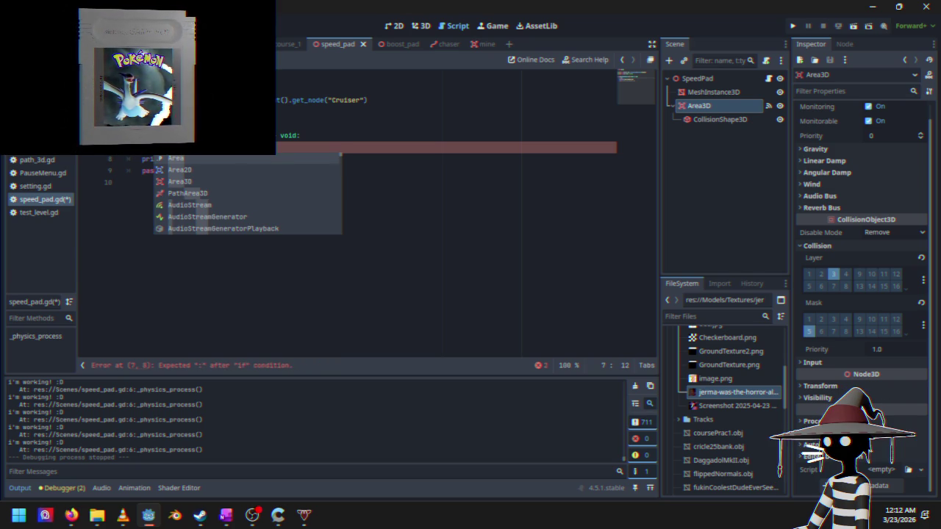
text(is_)
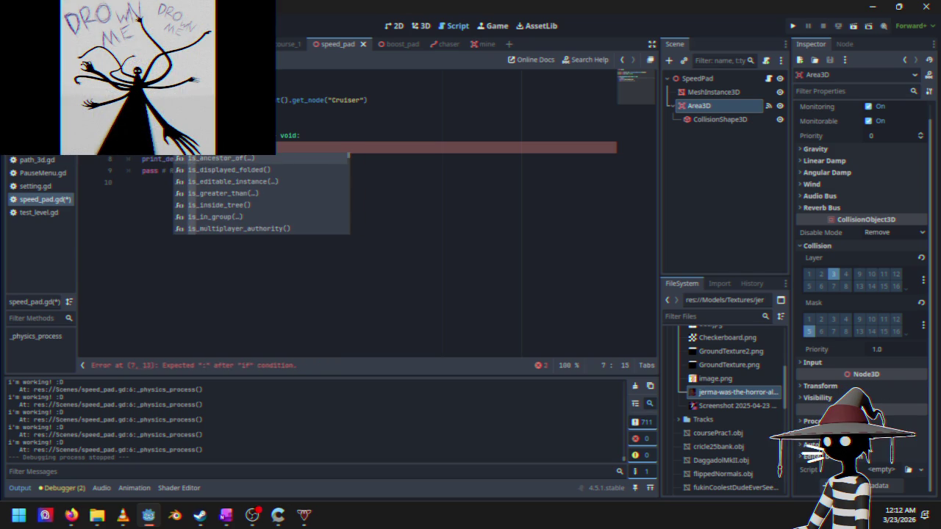
text(_c)
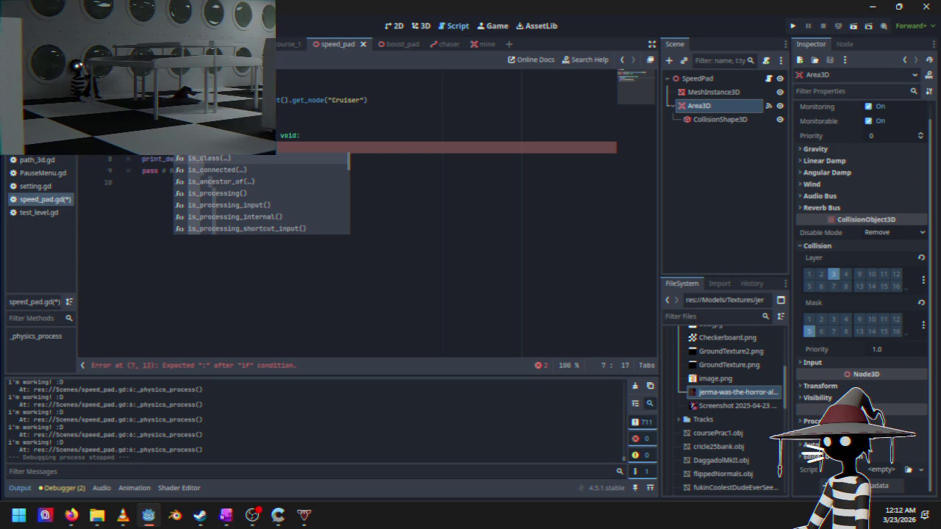
text(oll)
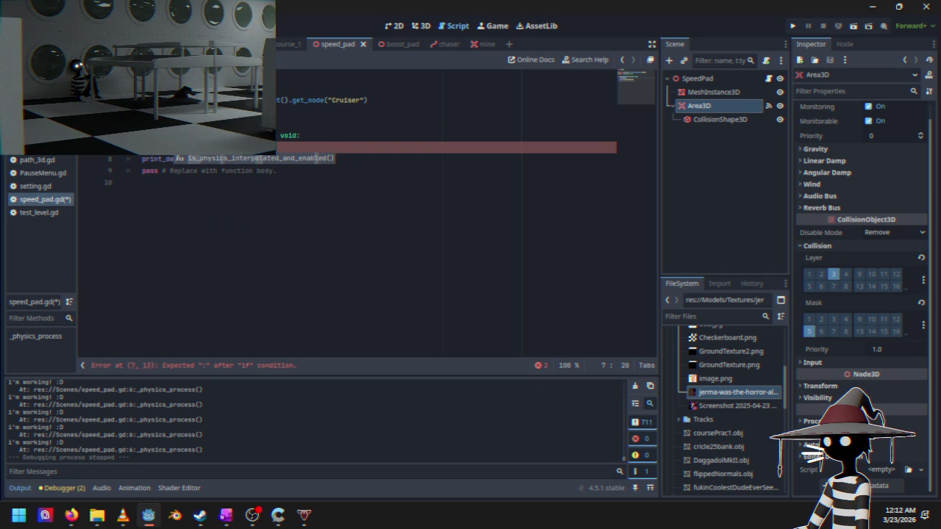
key(BackSpace)
key(BackSpace)
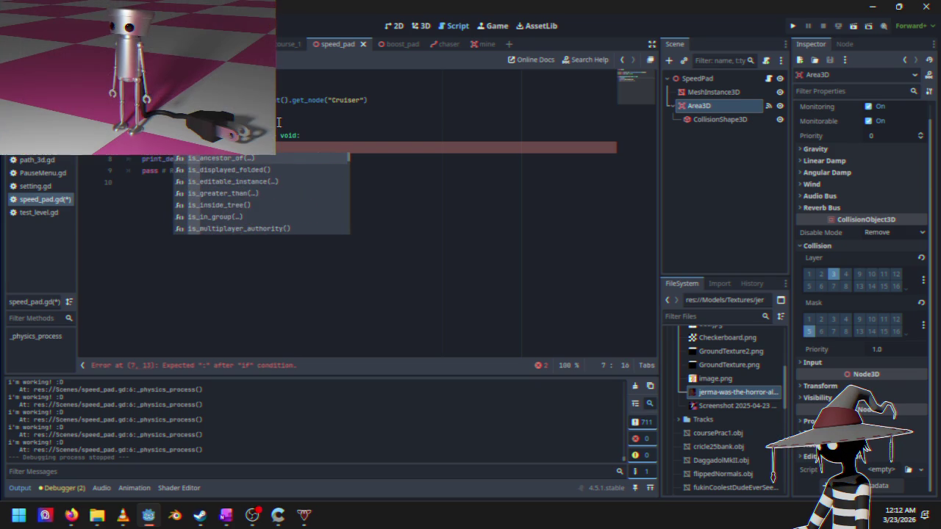
click(279, 122)
click(284, 110)
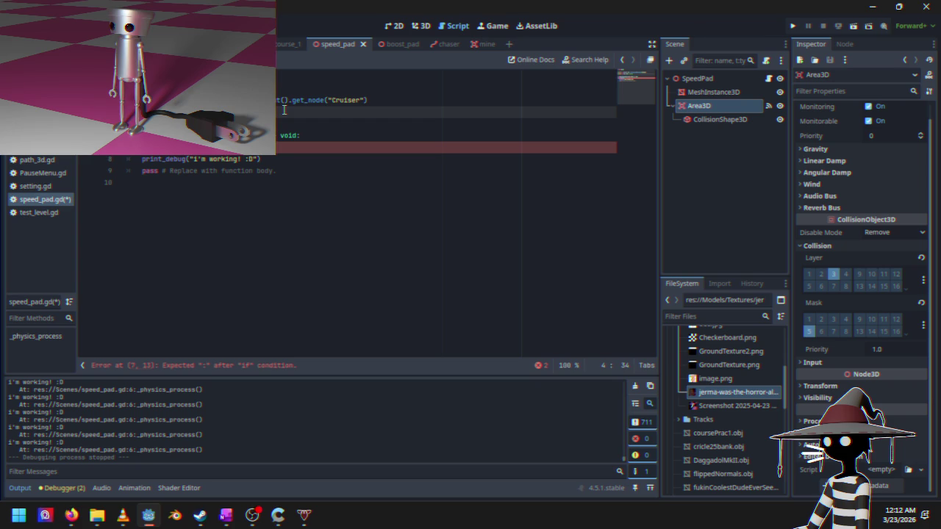
text(is_)
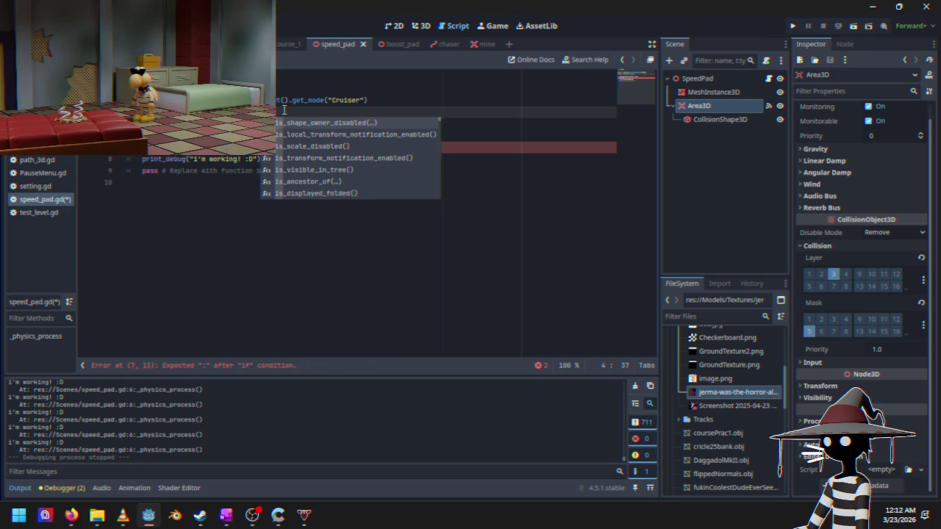
text(coll)
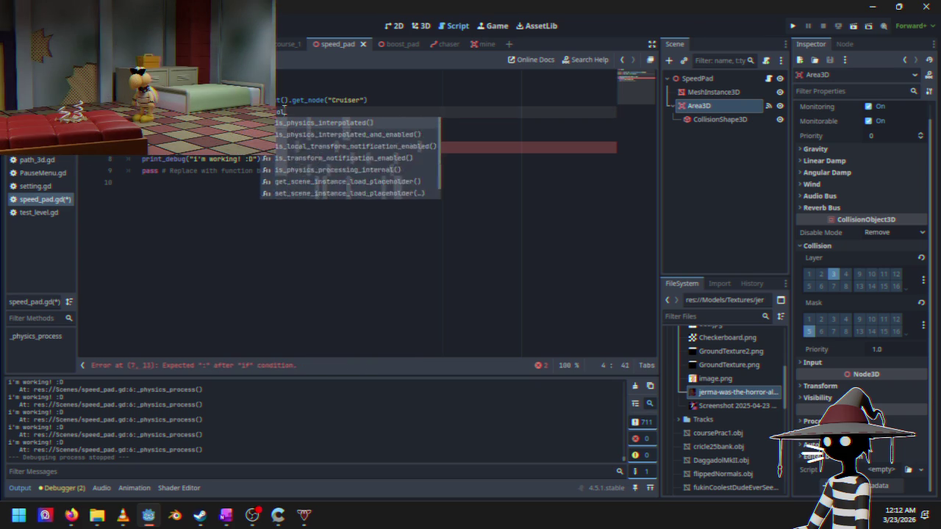
key(BackSpace)
key(BackSpace)
key(BackSpace)
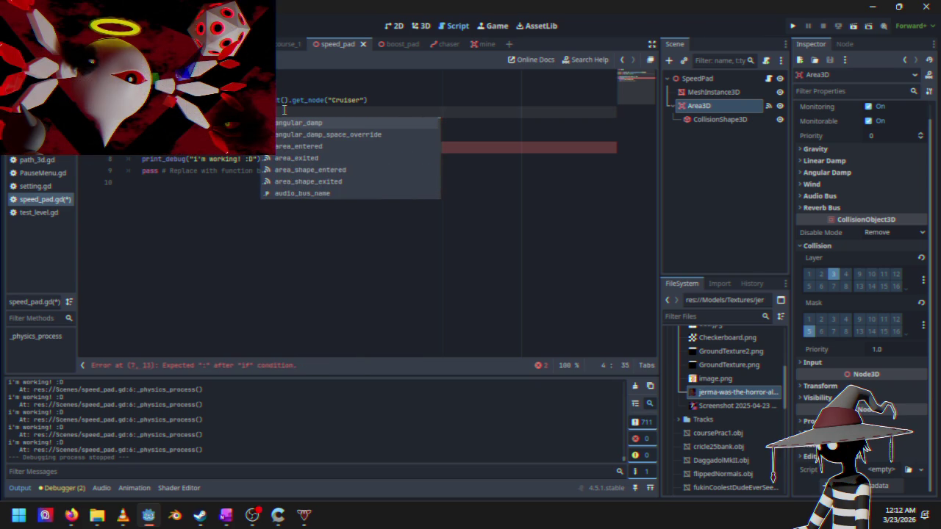
key(BackSpace)
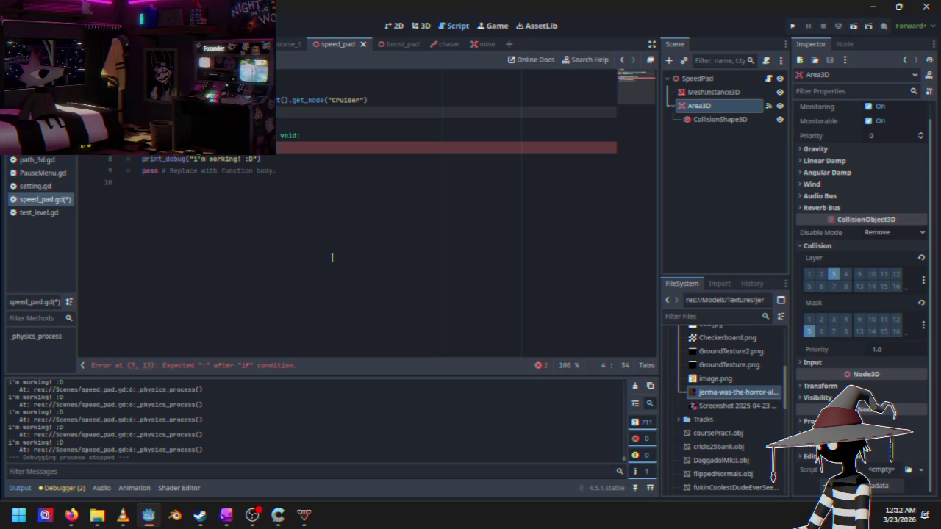
Step: Search the Godot docs for area3d and open the Area3D class reference
mouse_move(71, 515)
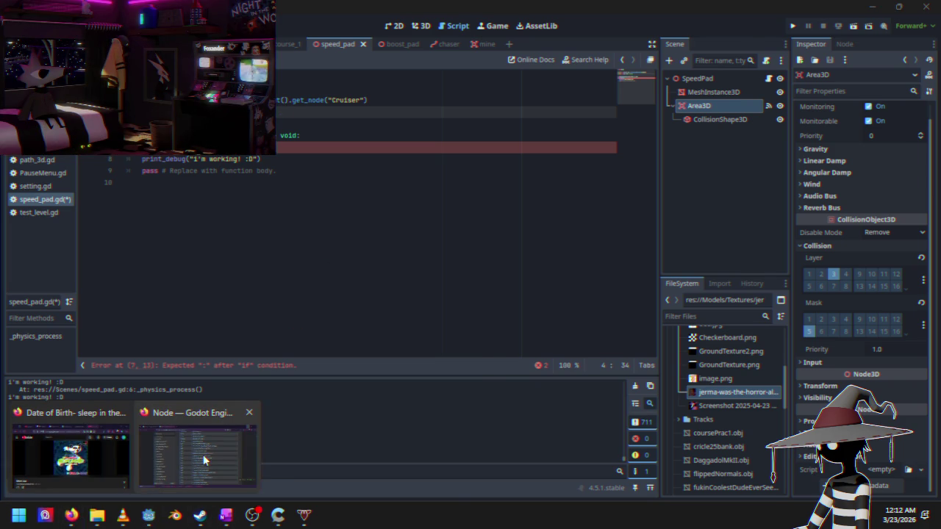
click(203, 454)
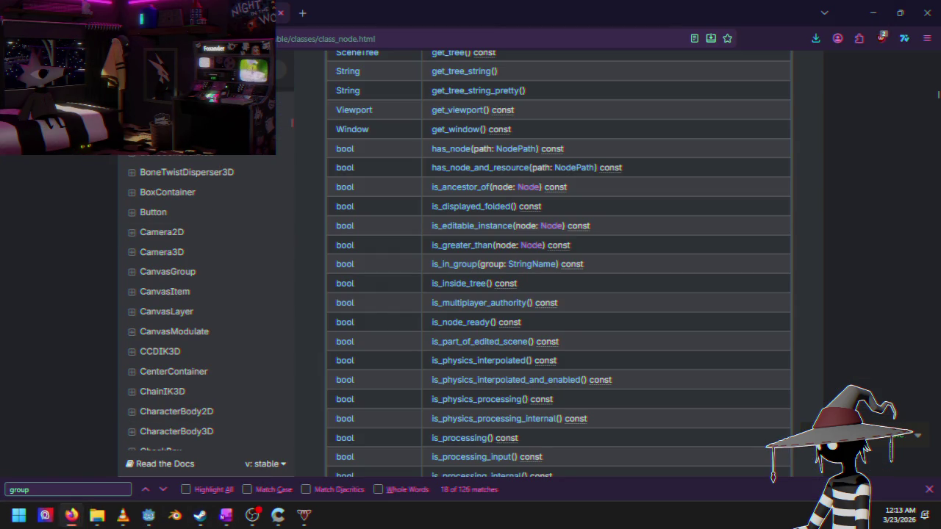
key(slash)
text(area3d)
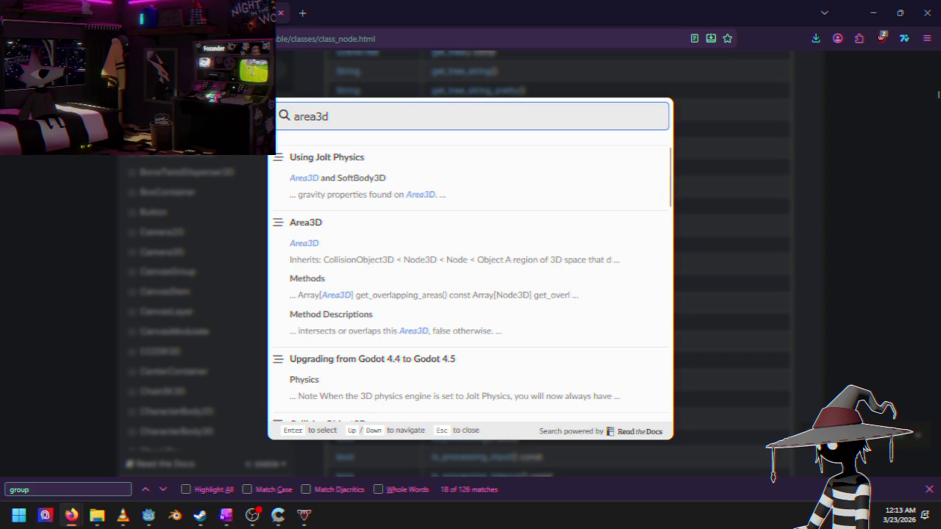
click(316, 228)
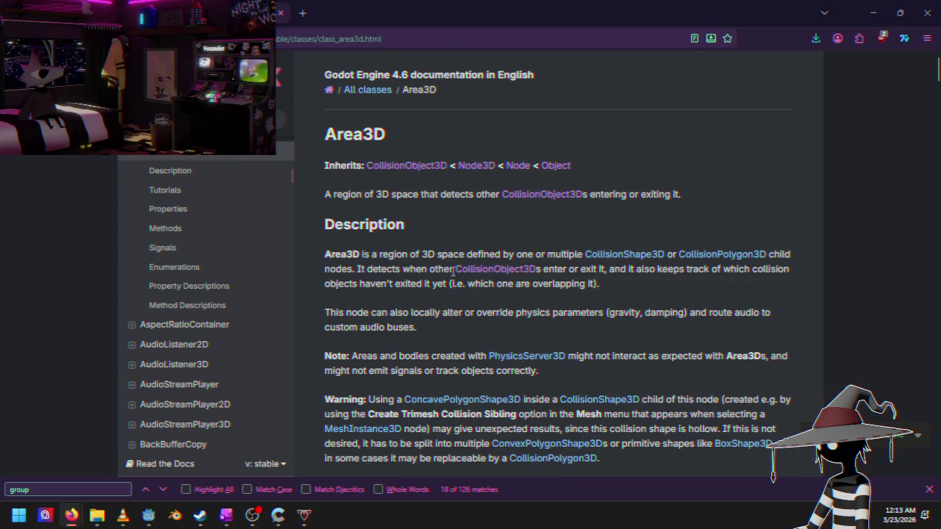
Step: Read through Area3D's properties and methods, then minimize Firefox back to speed_pad.gd
scroll(454, 270, down, 8)
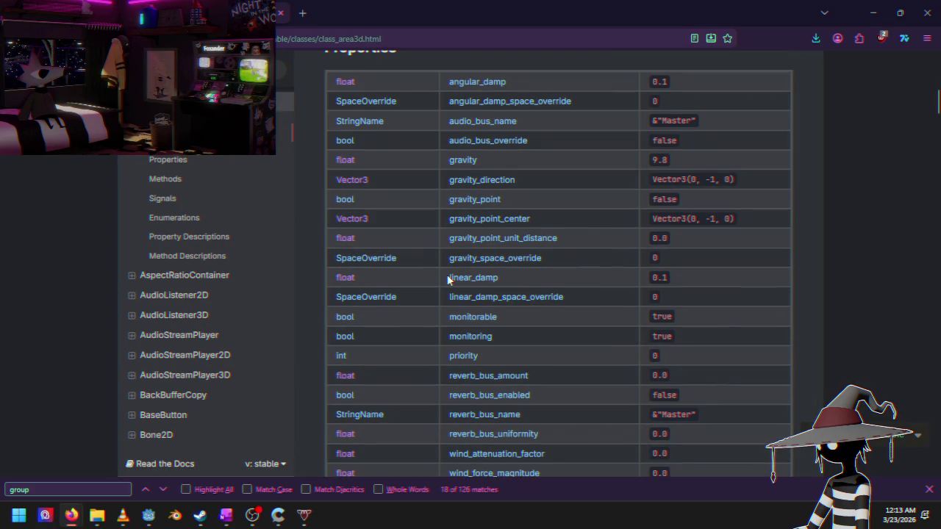
scroll(449, 279, down, 5)
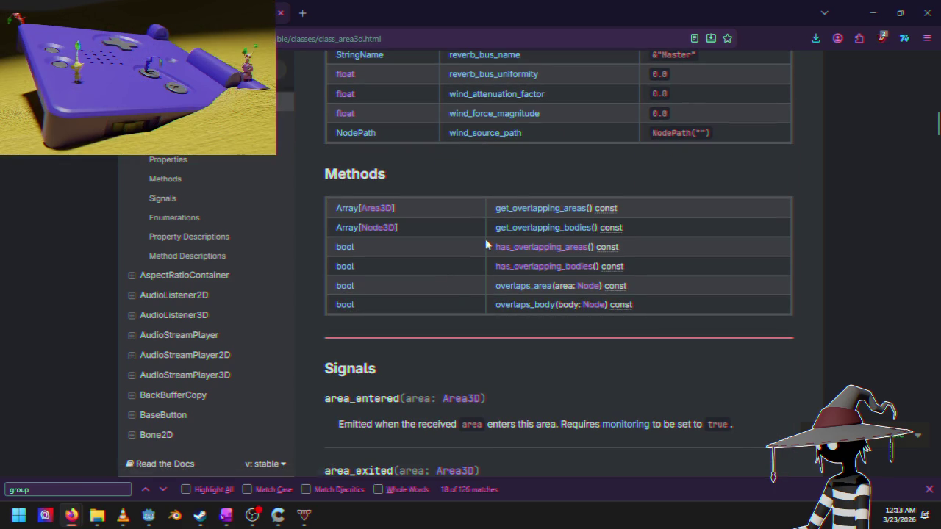
scroll(529, 279, up, 5)
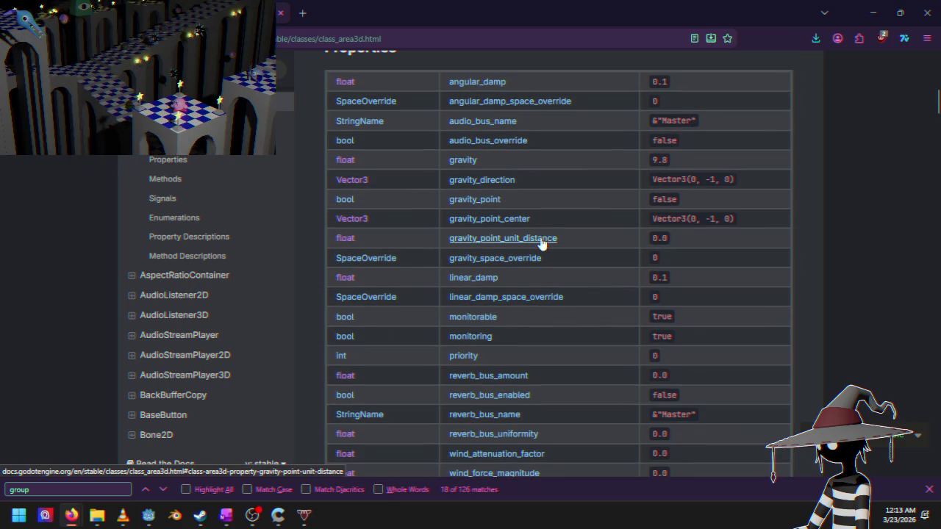
scroll(506, 320, down, 2)
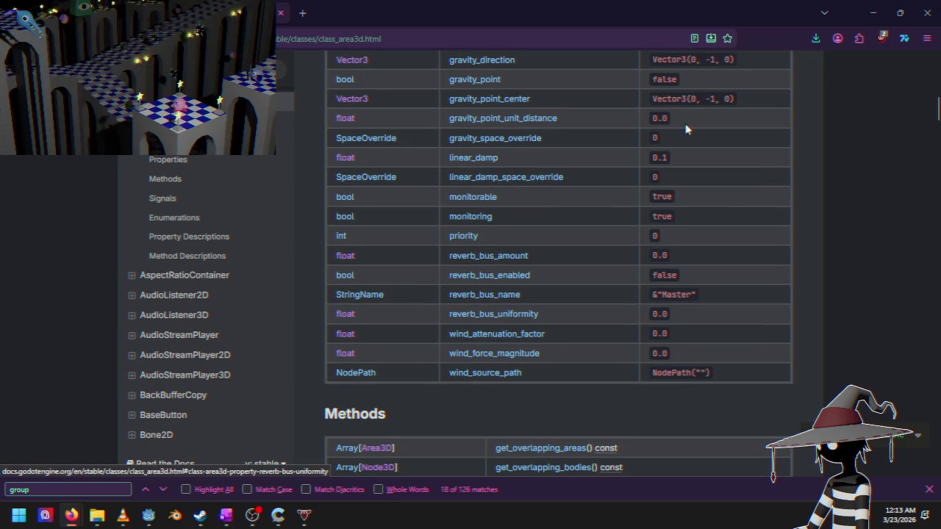
click(873, 12)
click(220, 147)
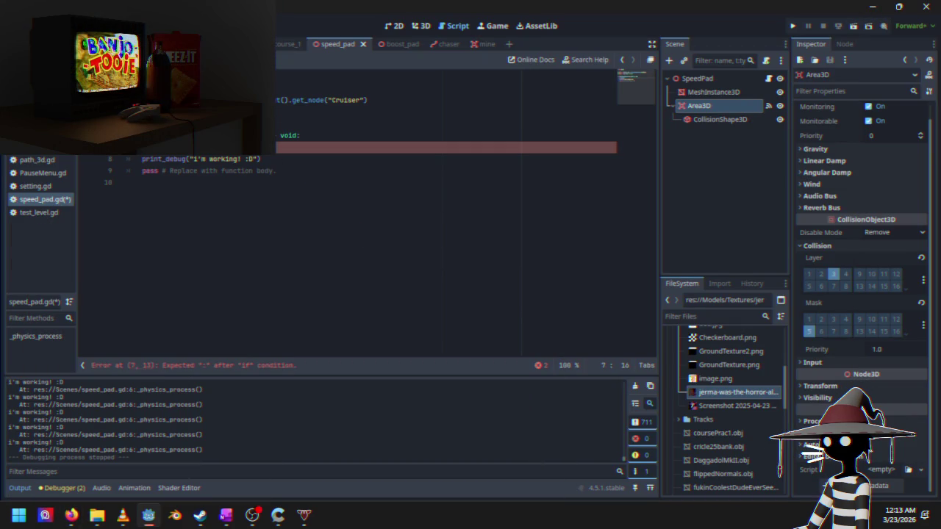
Step: Extend line 7's if condition by typing 'y._met' with autocomplete
text(y.)
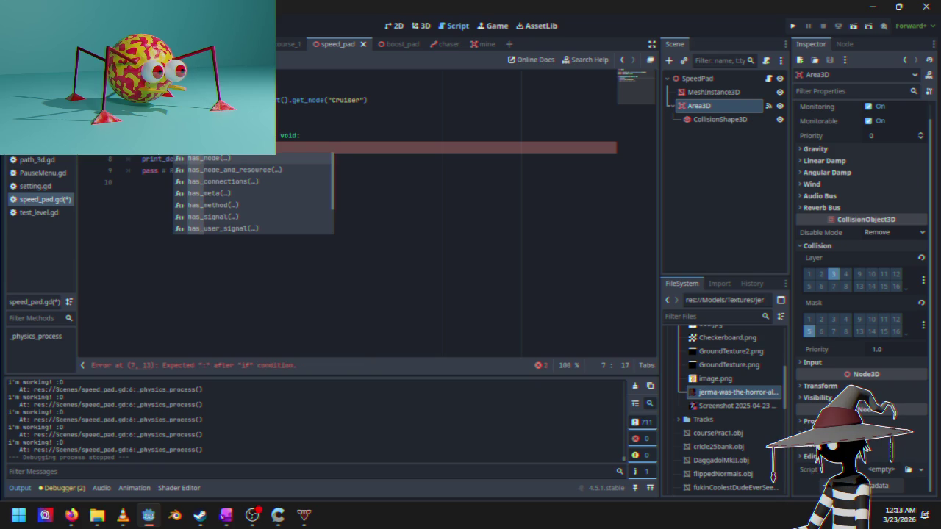
text(_met)
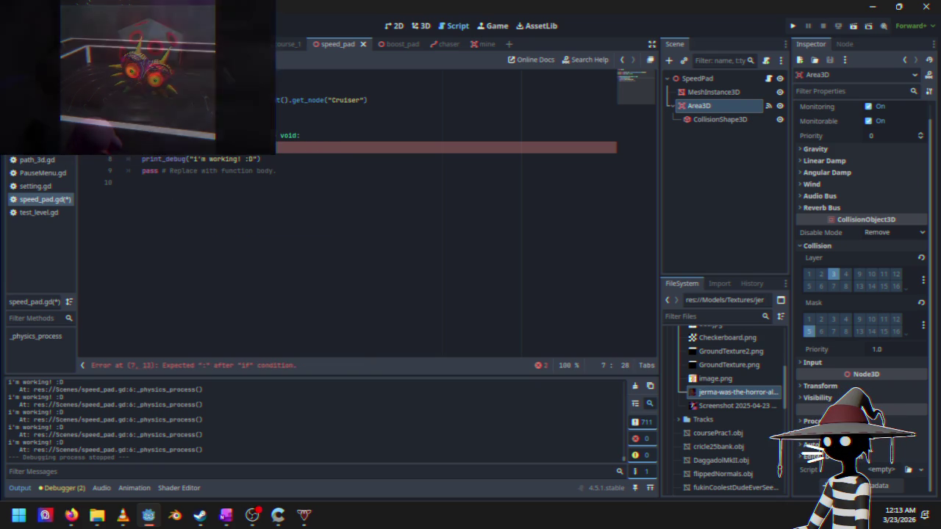
Step: Copy the has_overlapping_bodies() method name from the Area3D docs and return to Godot
mouse_move(71, 516)
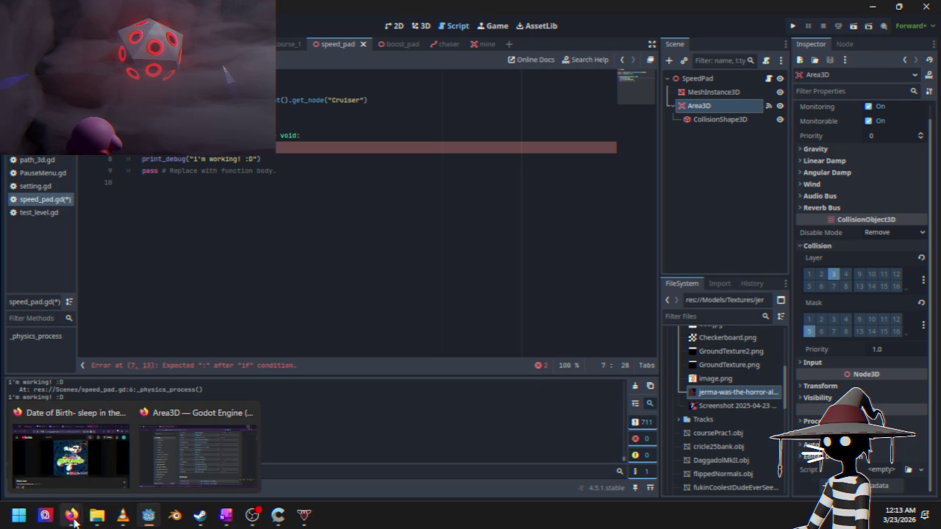
click(197, 452)
scroll(506, 373, down, 2)
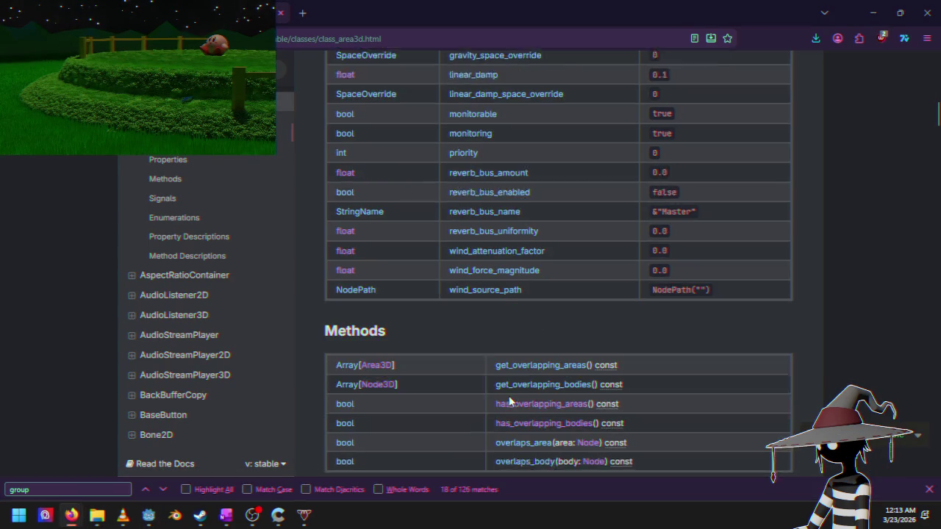
click(542, 382)
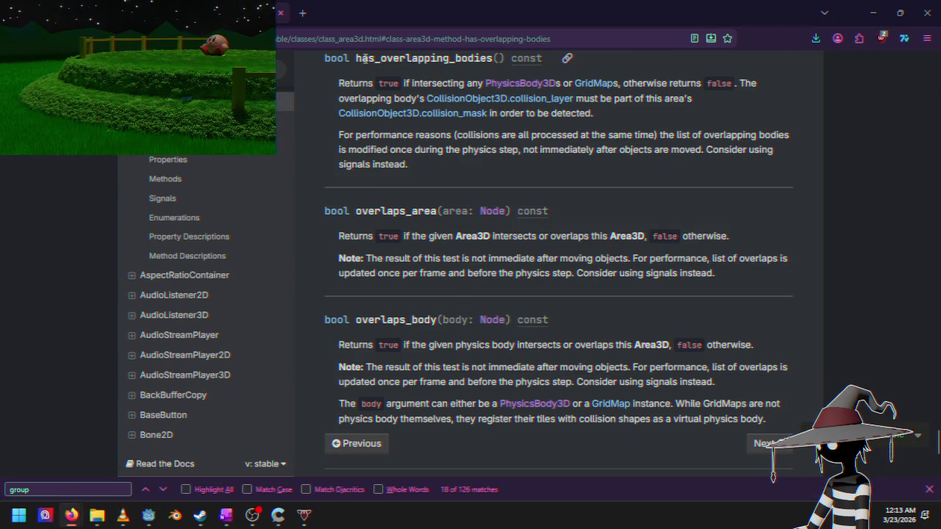
drag(356, 58, 503, 60)
right_click(497, 63)
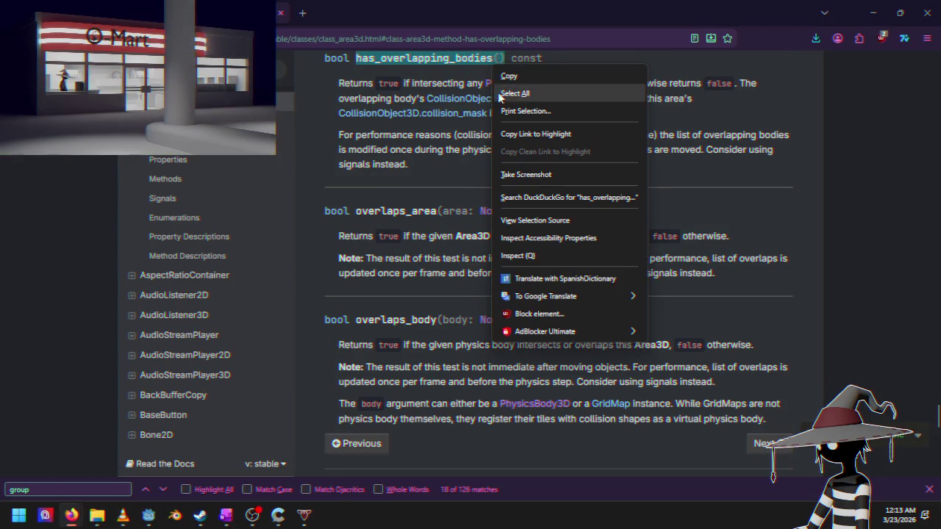
click(521, 77)
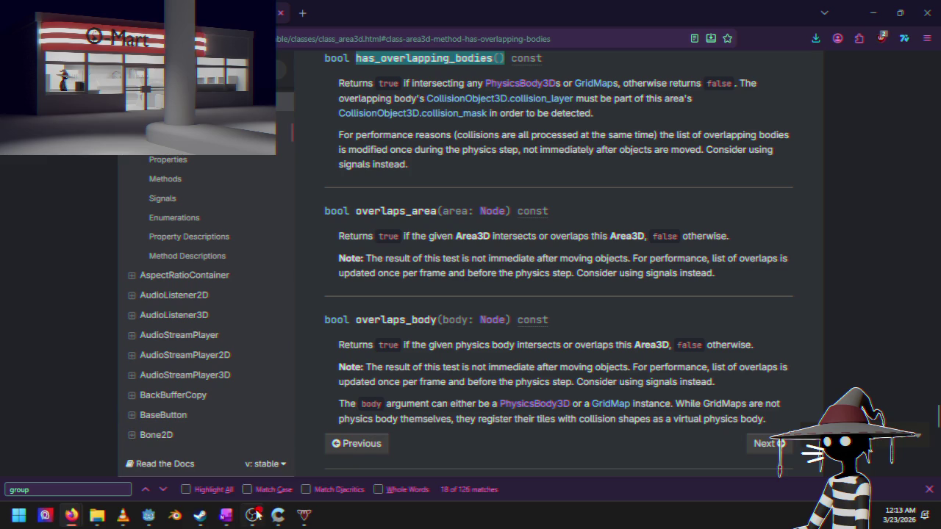
mouse_move(121, 520)
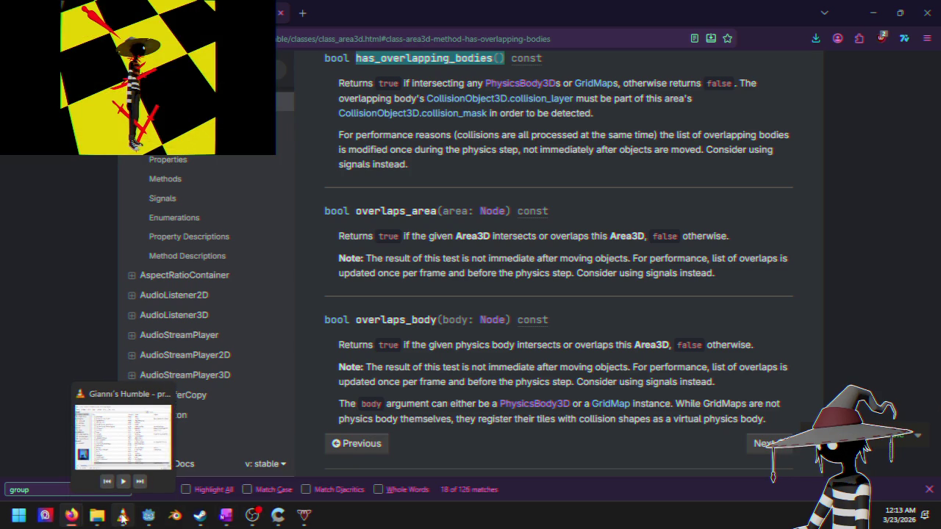
click(430, 526)
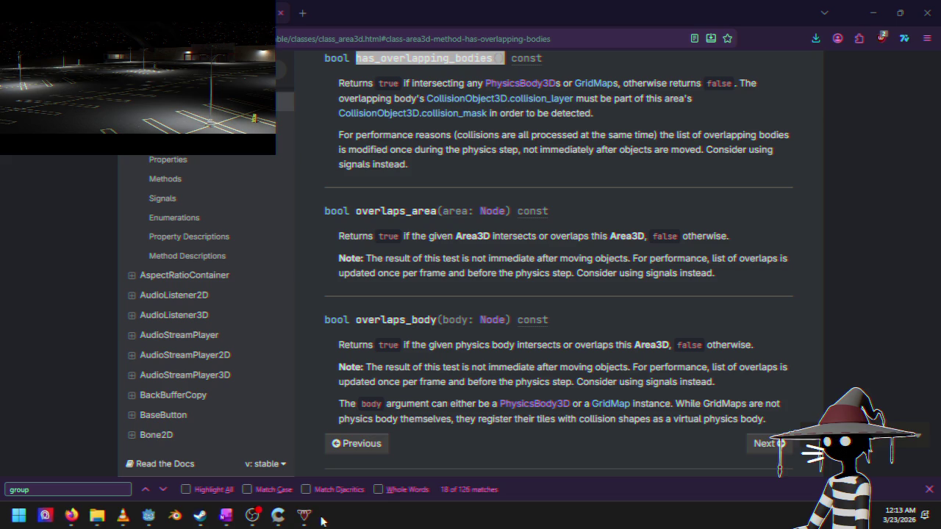
click(150, 516)
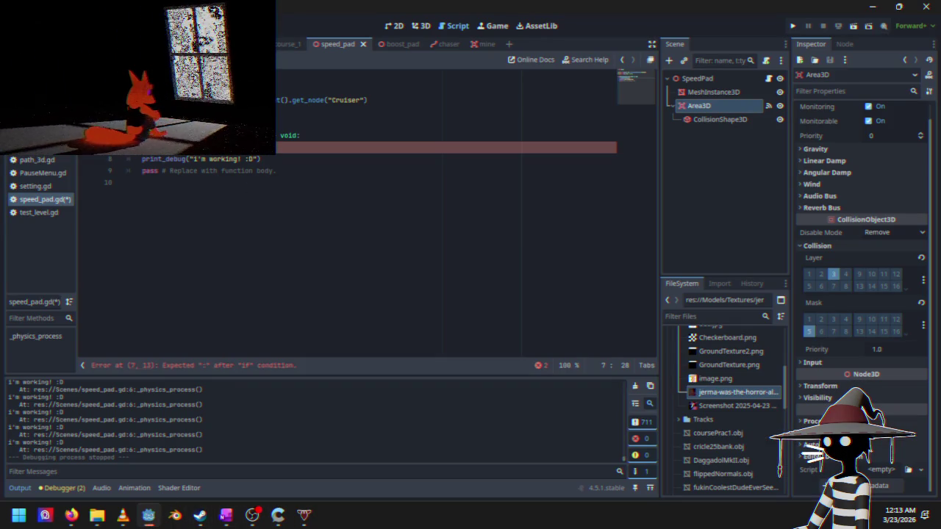
Step: Finish line 7's condition with '== cruiser = true', indent print_debug under it, and run the project
text(== cruiser)
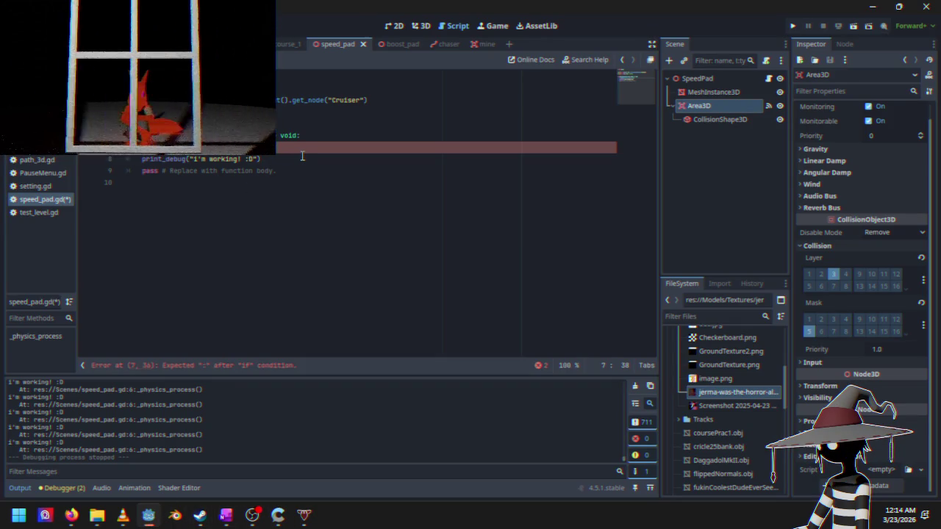
text( = true)
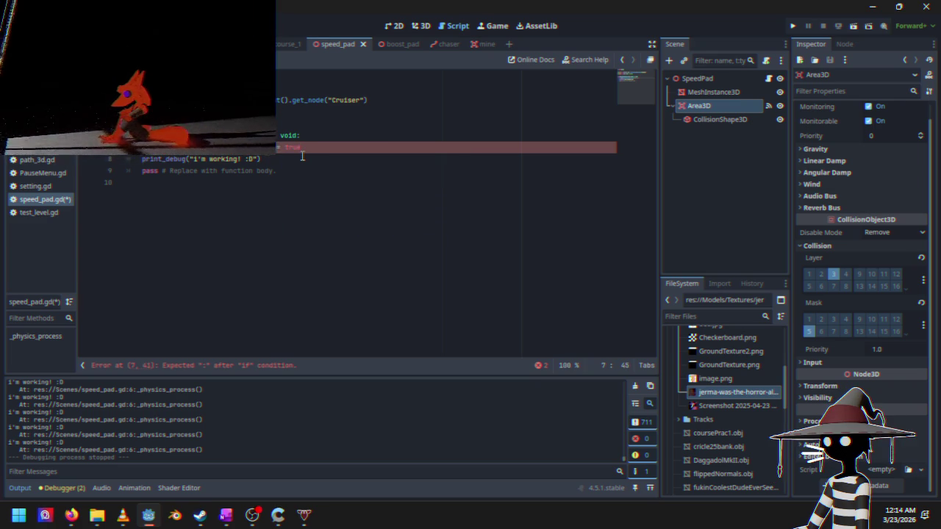
key(Down)
key(Home)
key(Tab)
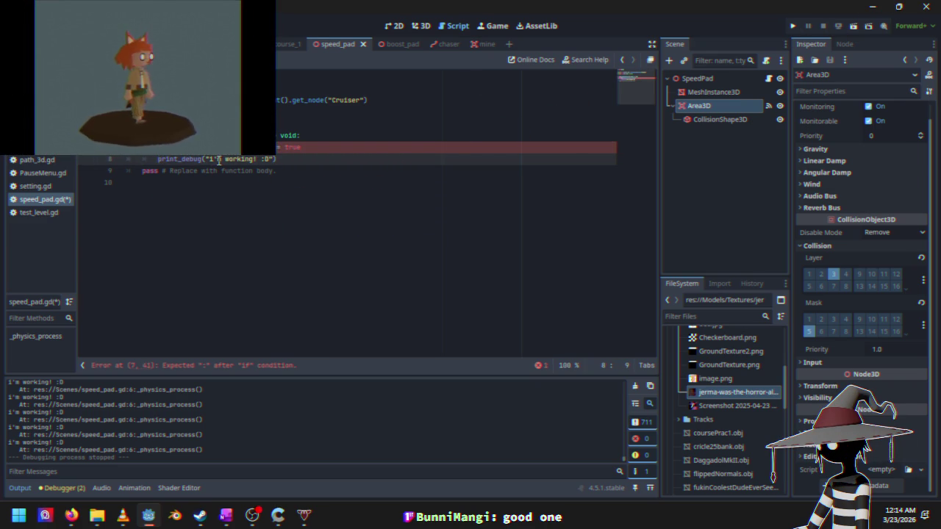
click(312, 148)
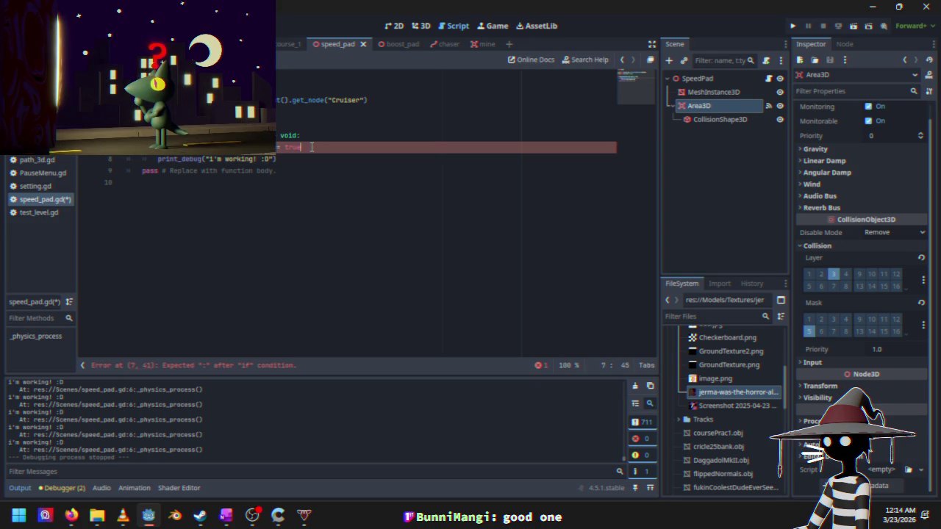
text(:)
click(793, 26)
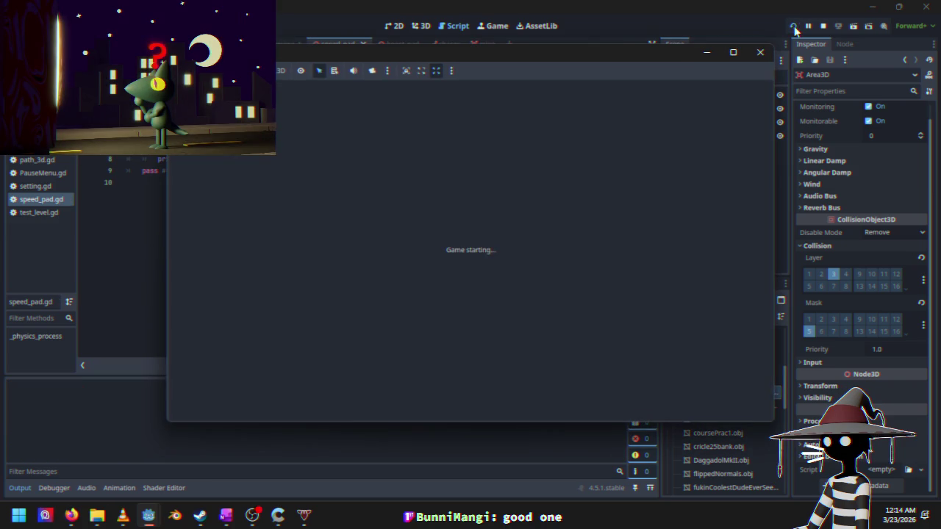
Step: Race a Time Trial over the speed pad, pause with Esc, and stop the game
key(Down)
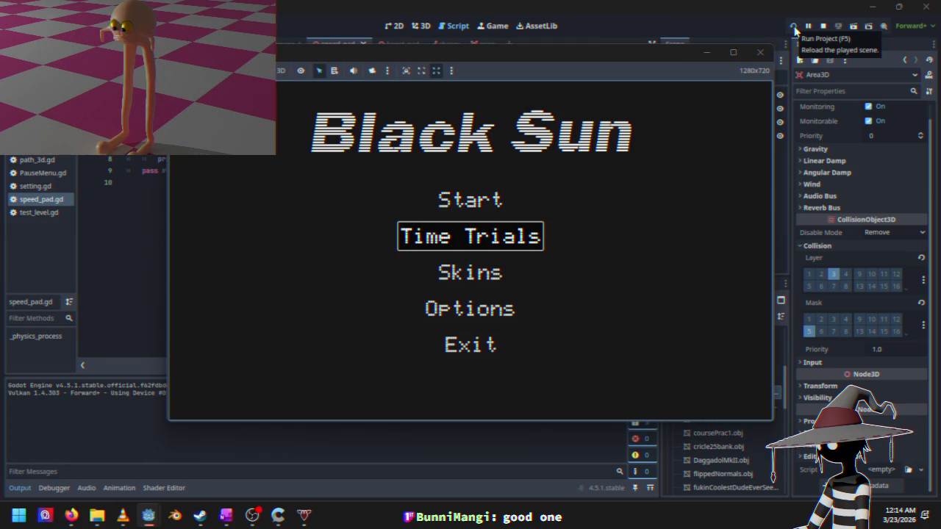
key(Return)
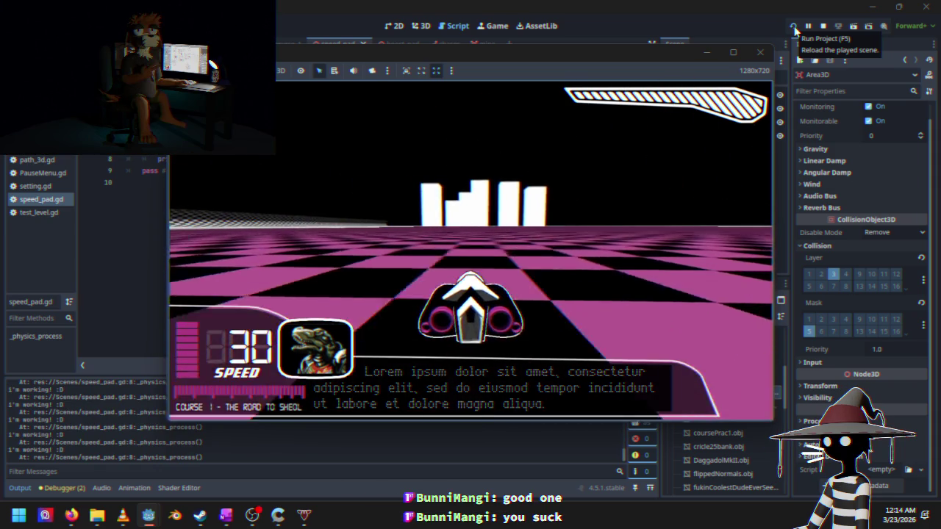
key(Escape)
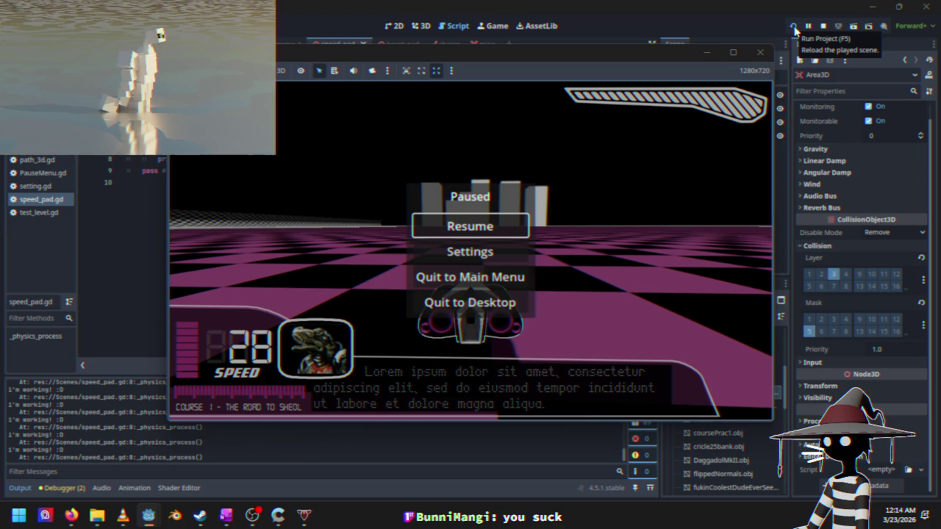
click(823, 25)
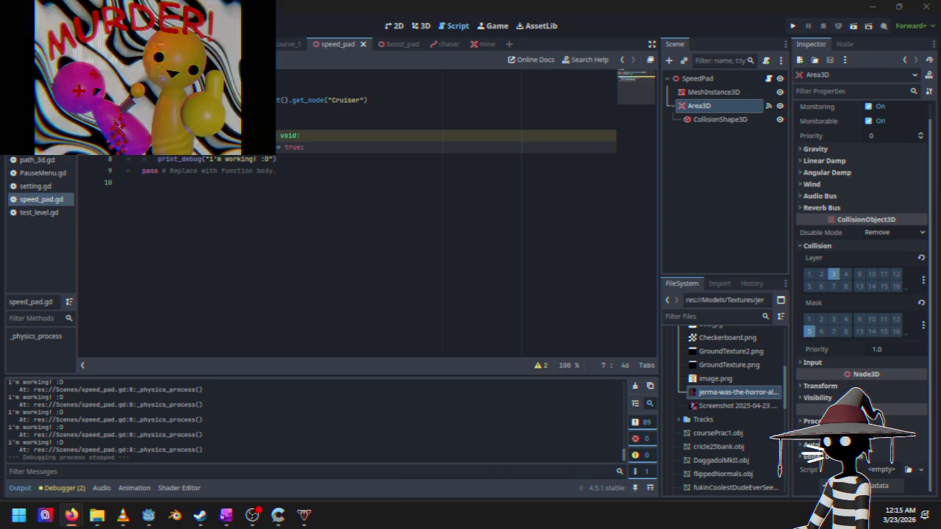
click(304, 158)
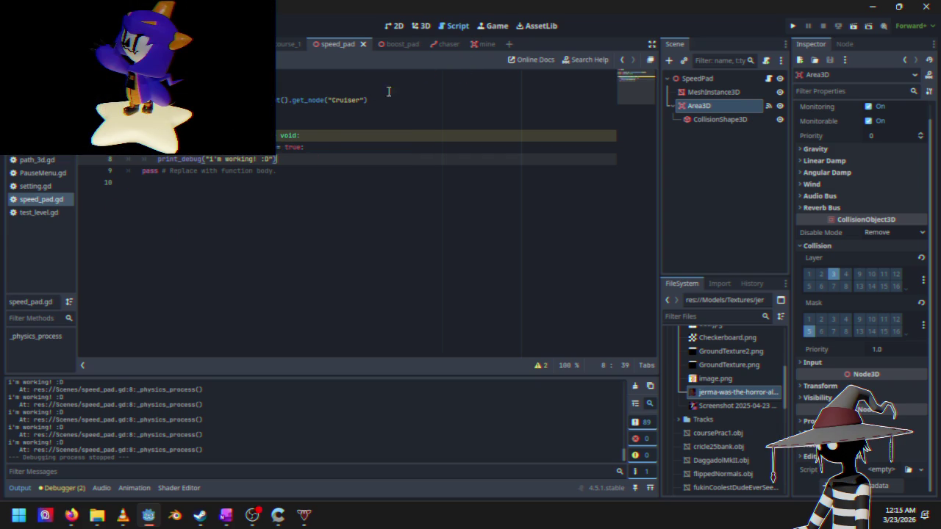
click(236, 43)
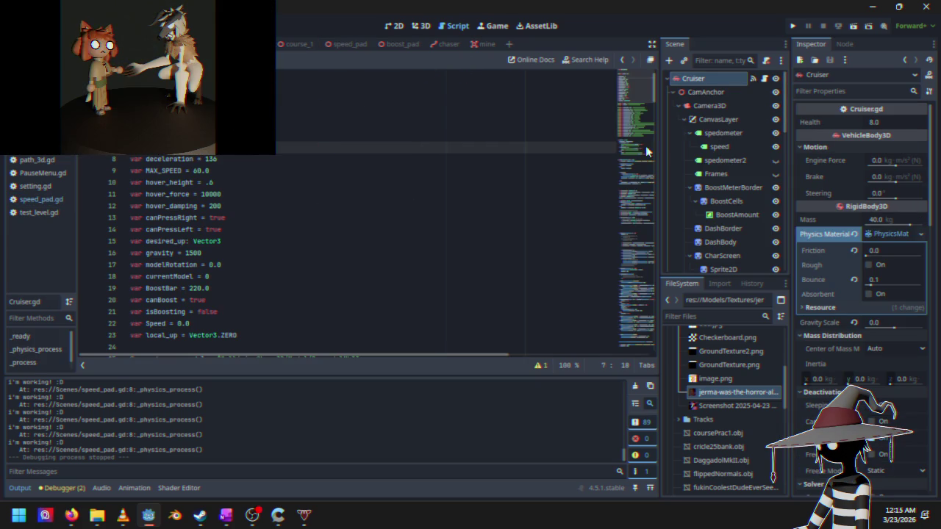
mouse_move(638, 89)
mouse_down()
mouse_move(626, 208)
mouse_move(634, 257)
mouse_up()
scroll(162, 255, down, 2)
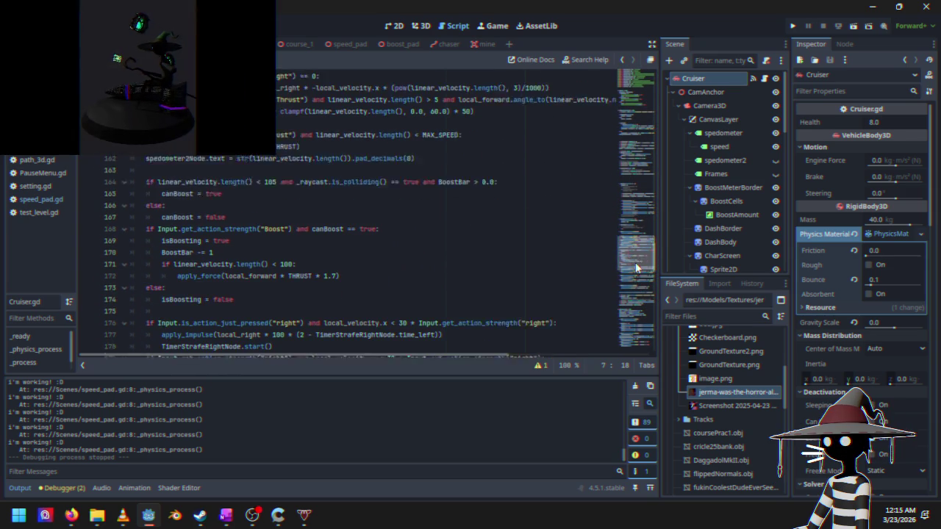
mouse_move(162, 242)
mouse_down()
mouse_move(298, 240)
mouse_move(351, 251)
mouse_up()
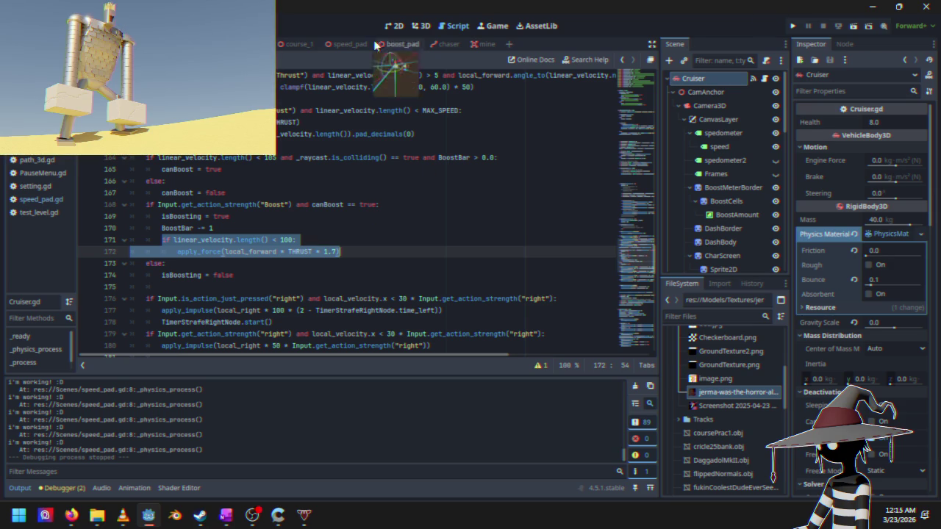
click(337, 44)
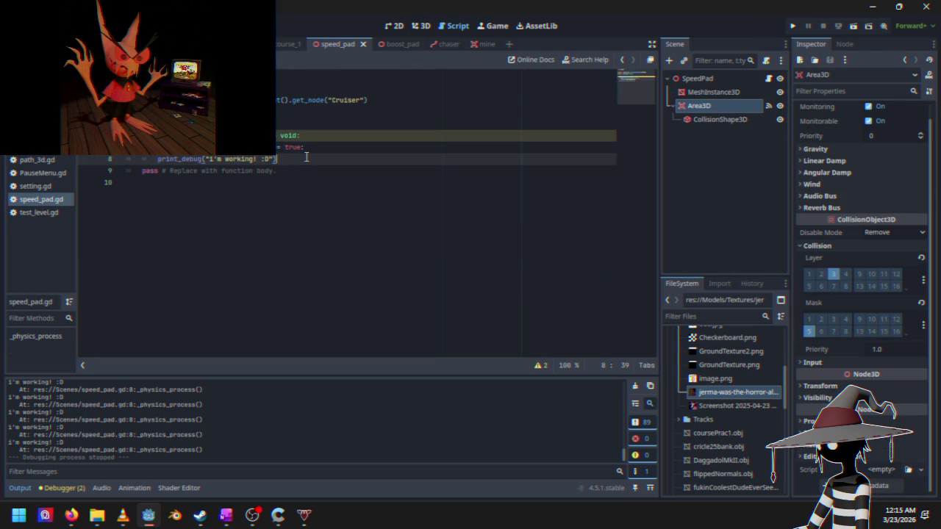
key(ctrl+z)
key(ctrl+z)
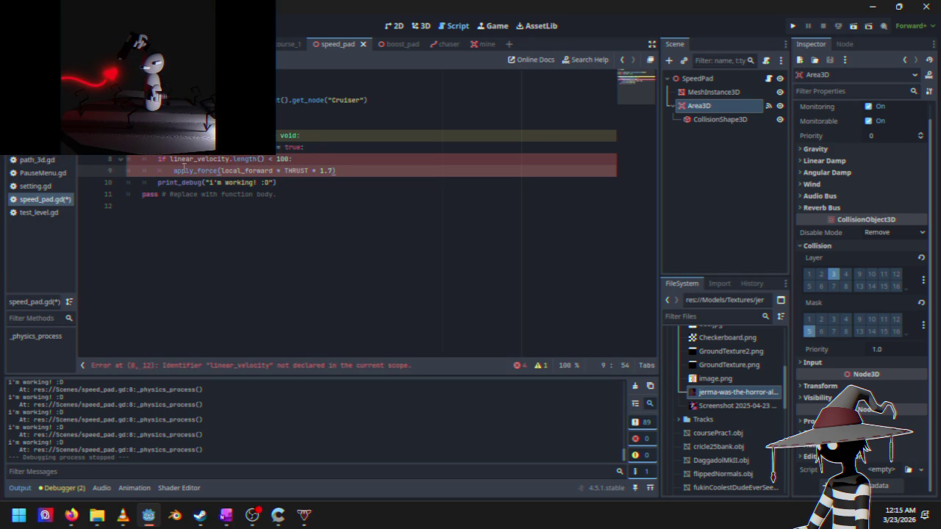
Step: Prefix linear_velocity, apply_force and local_forward on lines 8–9 with 'Cruiser.'
click(206, 100)
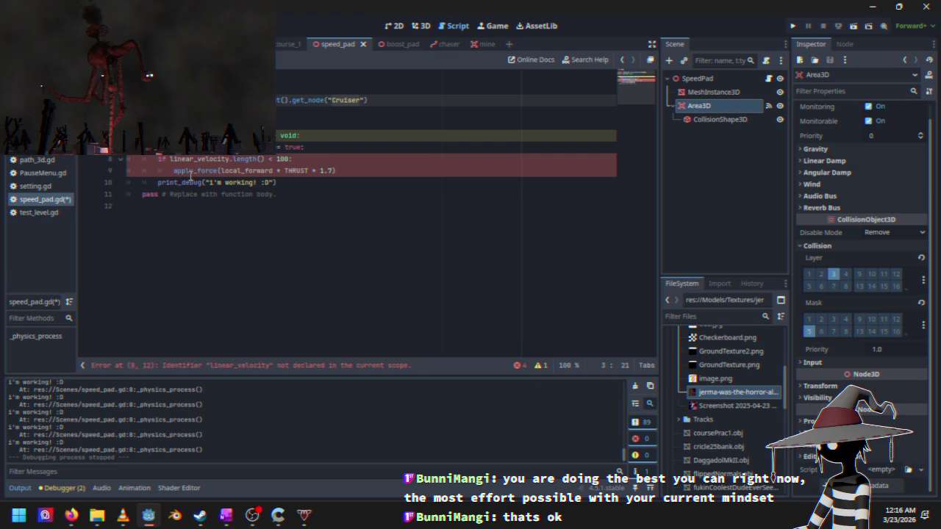
click(169, 159)
text(Cruiser.)
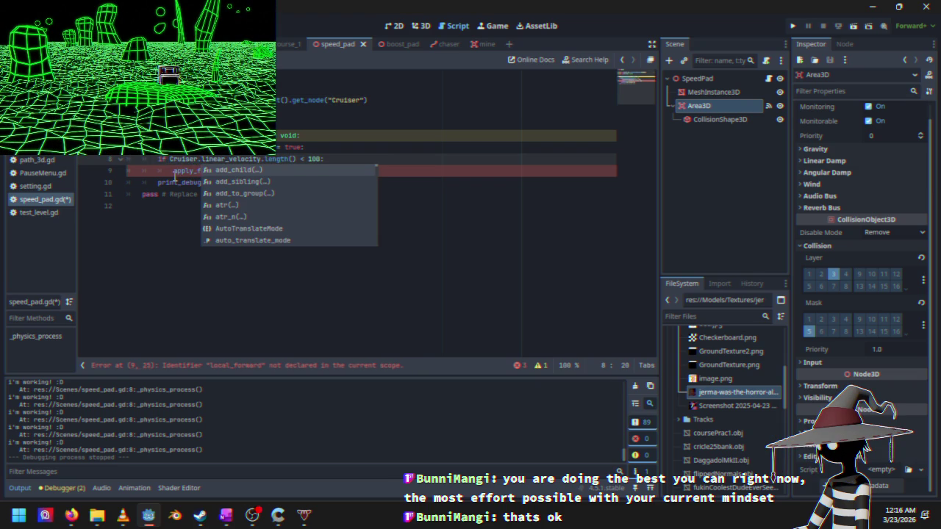
click(175, 175)
text(Cruiser.)
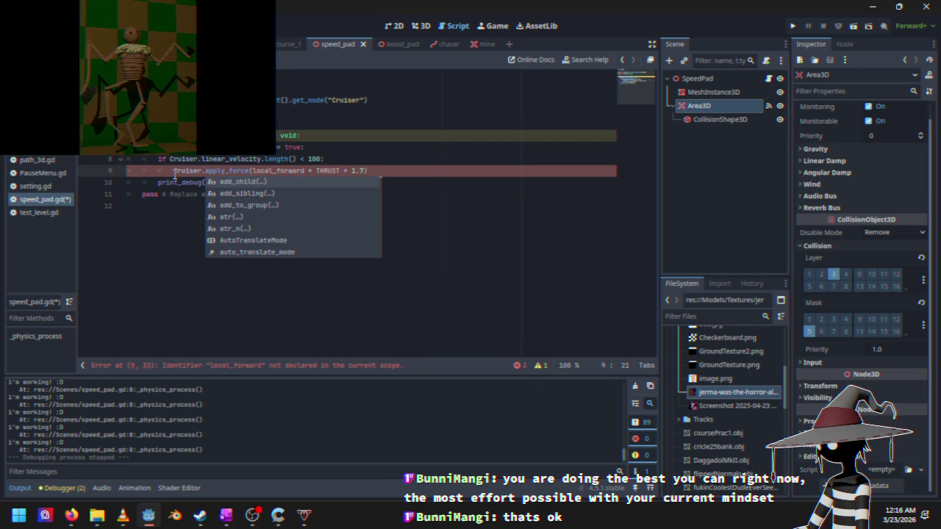
click(254, 172)
text(Cruiser.)
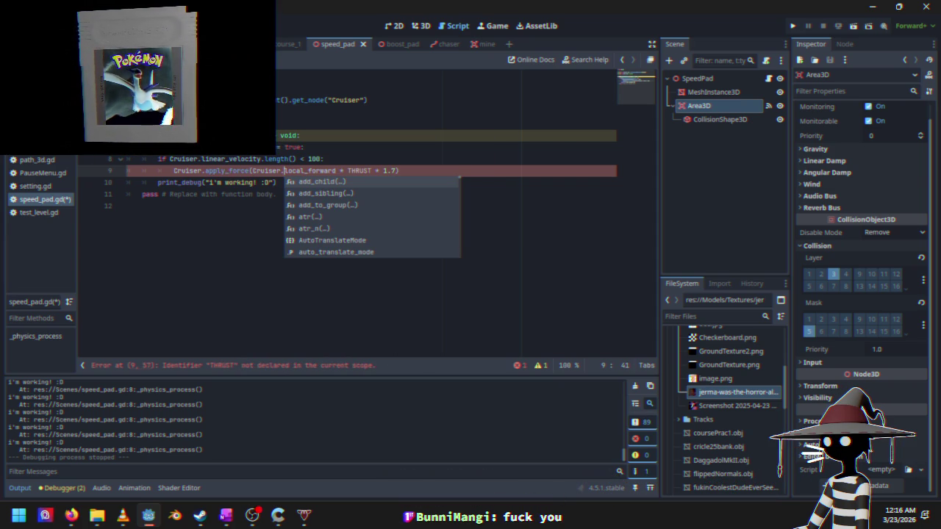
Step: Look up THRUST in Cruiser.gd, replace THRUST on line 9 with 1375, and run the game
click(228, 44)
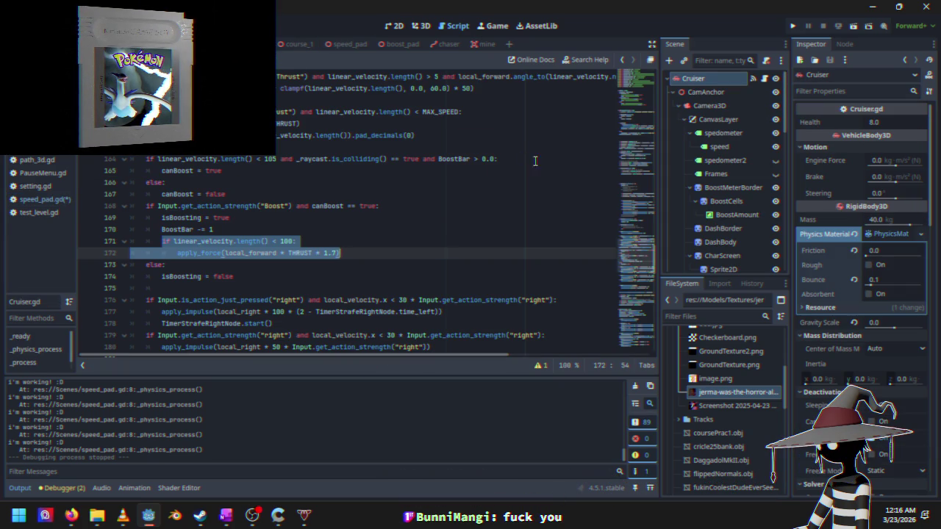
drag(644, 249, 634, 64)
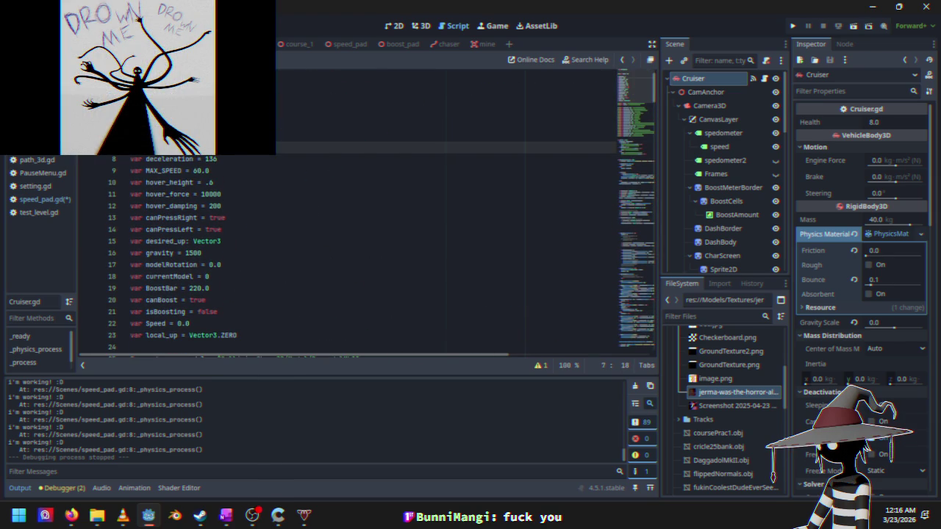
right_click(193, 147)
click(218, 207)
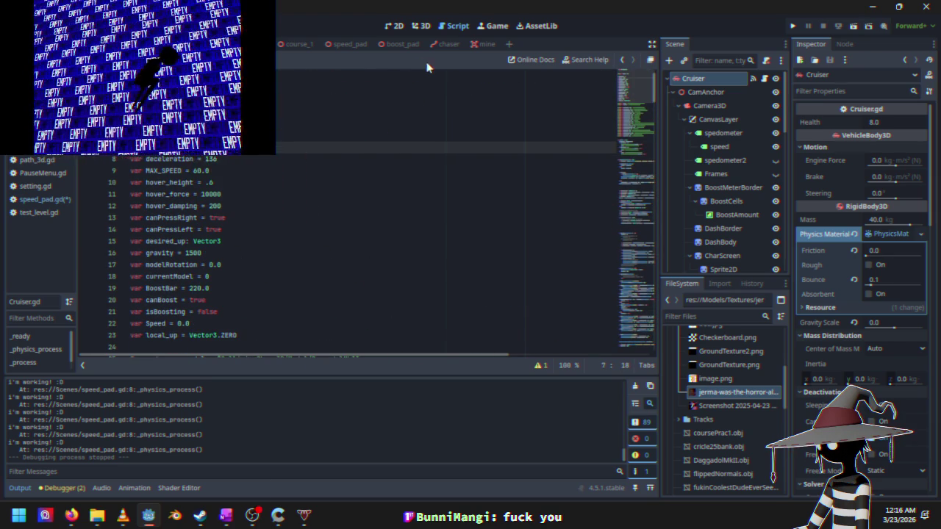
click(342, 45)
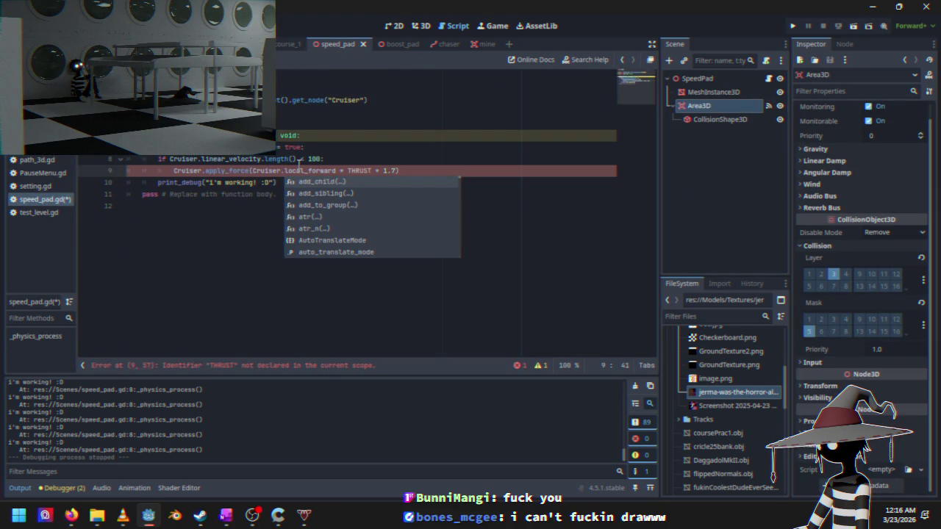
click(316, 160)
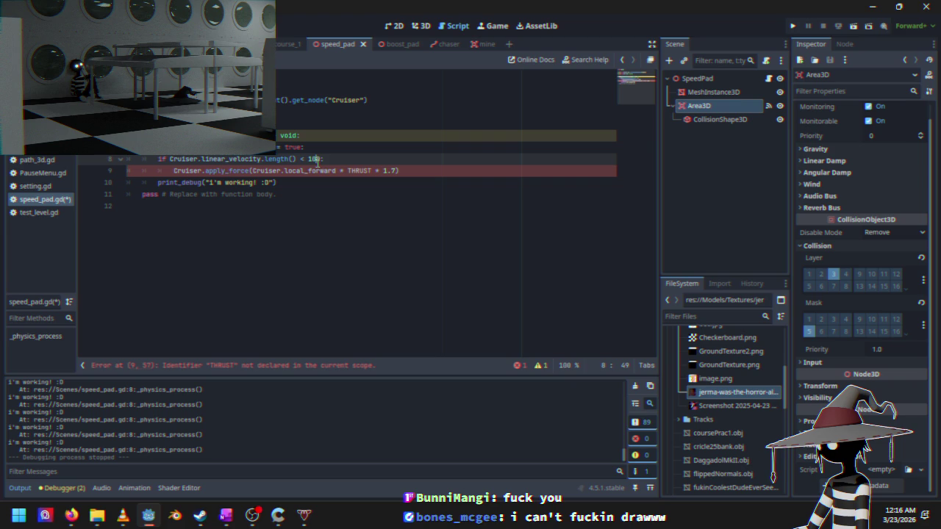
double_click(357, 170)
text(1375)
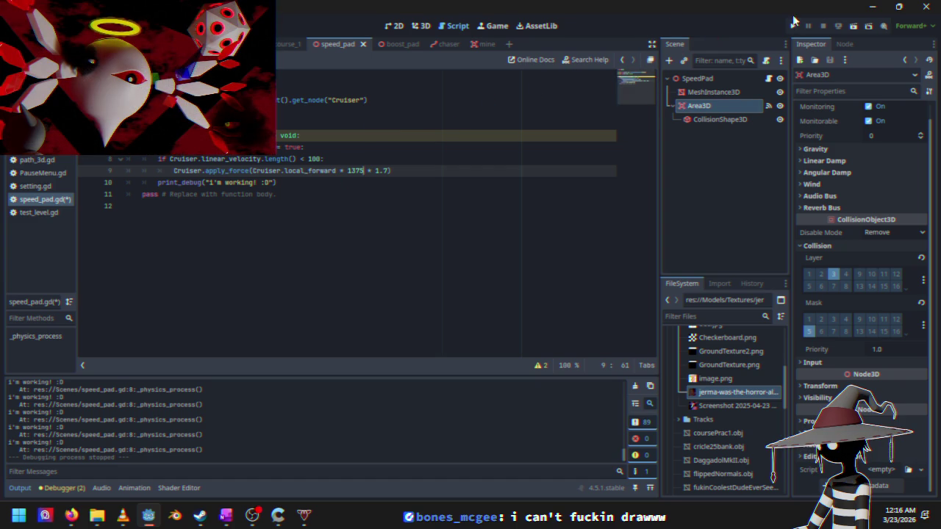
click(794, 25)
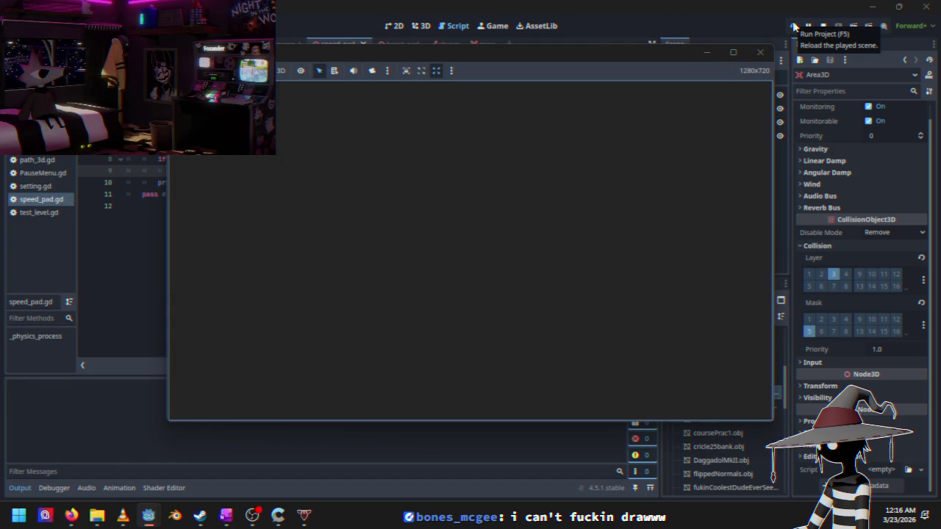
Step: Race a Time Trial onto a speed pad, read the invalid 'local_forward' error on line 9, and stop
key(Down)
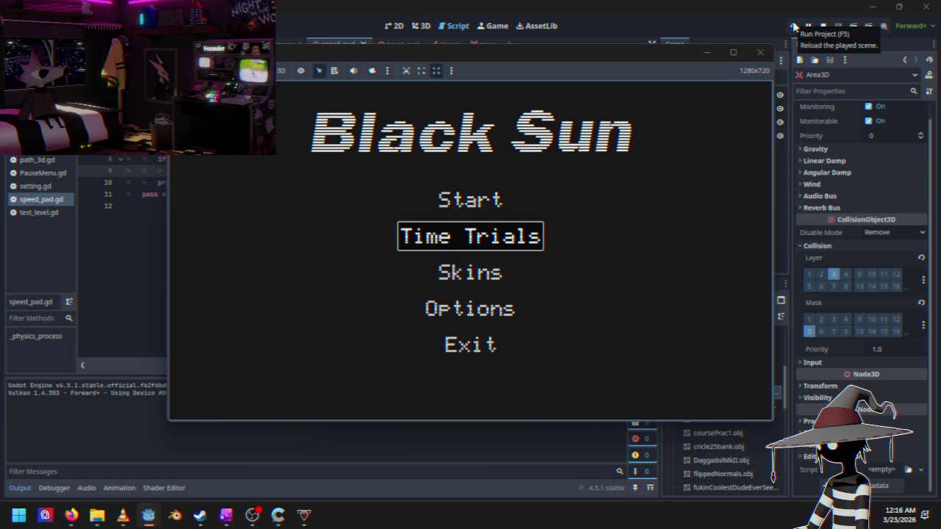
key(Return)
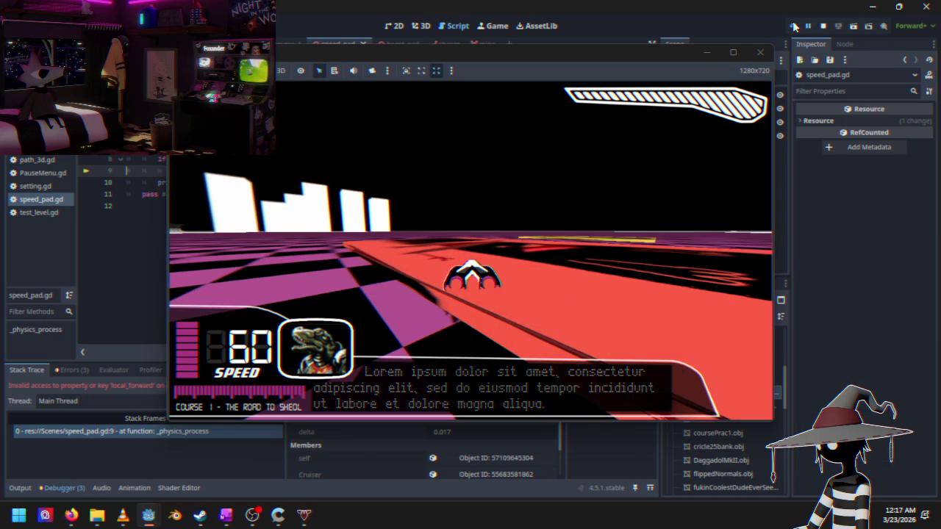
mouse_move(533, 55)
mouse_down()
mouse_move(654, 114)
mouse_move(544, 196)
mouse_move(747, 138)
mouse_move(786, 63)
mouse_move(742, 41)
mouse_move(691, 58)
mouse_up()
click(824, 26)
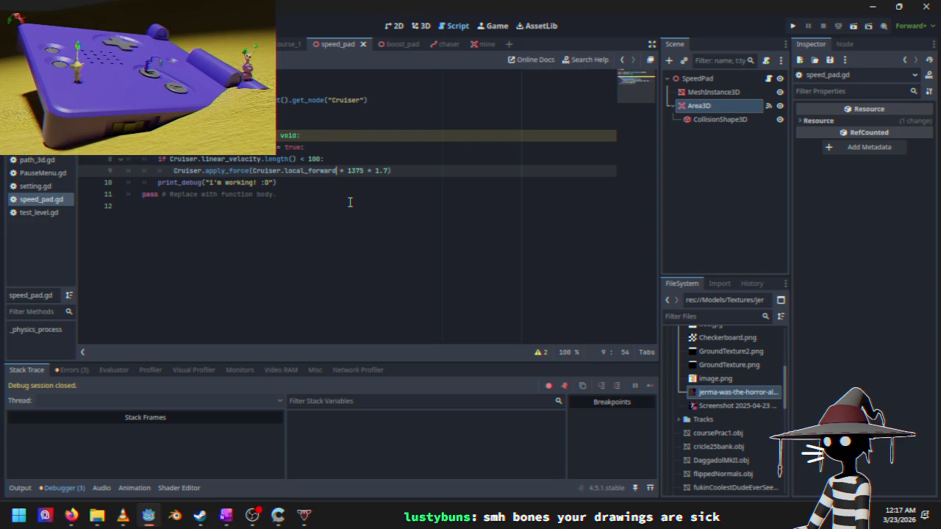
Step: Change Cruiser.local_forward to local_up, delete the print_debug line, and relaunch Black Sun
key(Right)
key(Right)
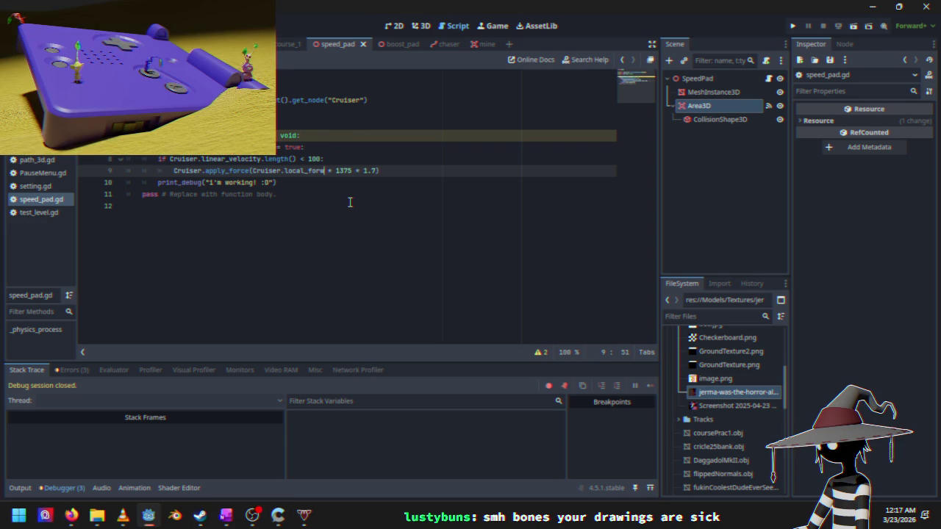
key(BackSpace)
key(BackSpace)
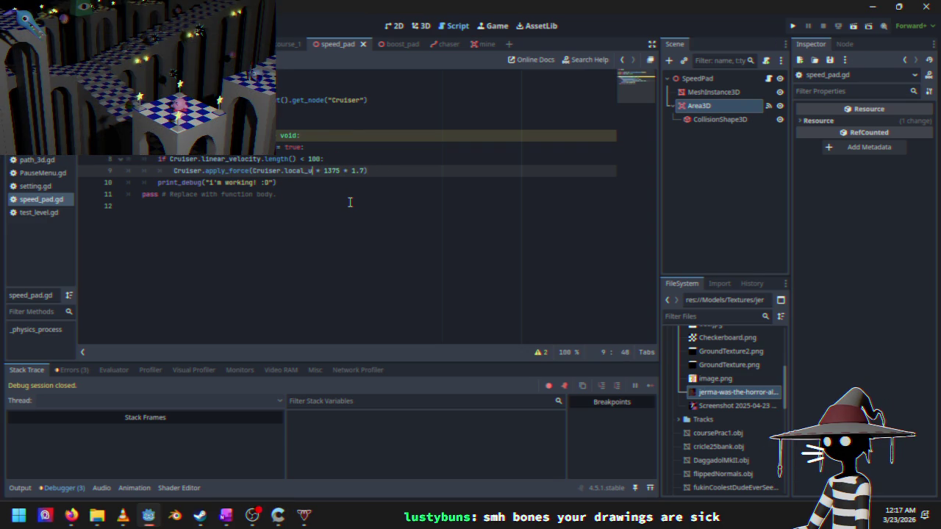
key(Down)
key(Home)
key(shift+End)
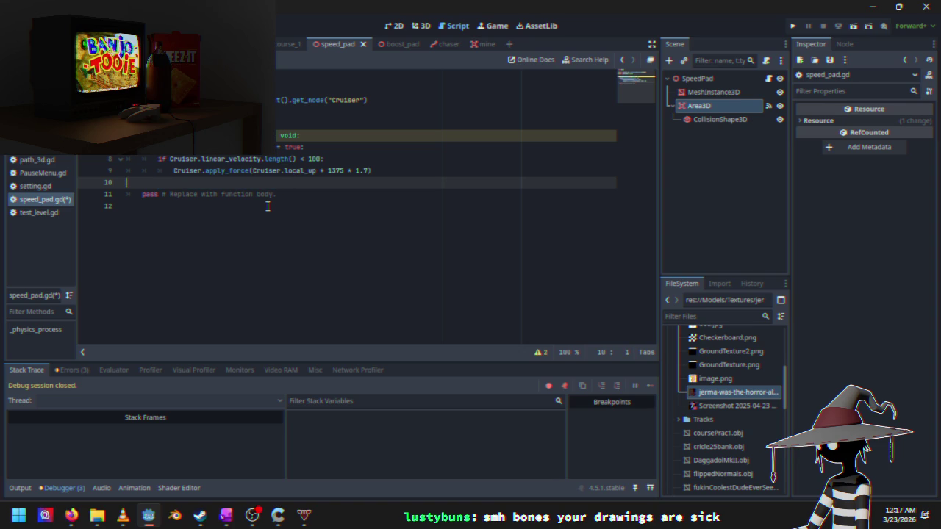
key(BackSpace)
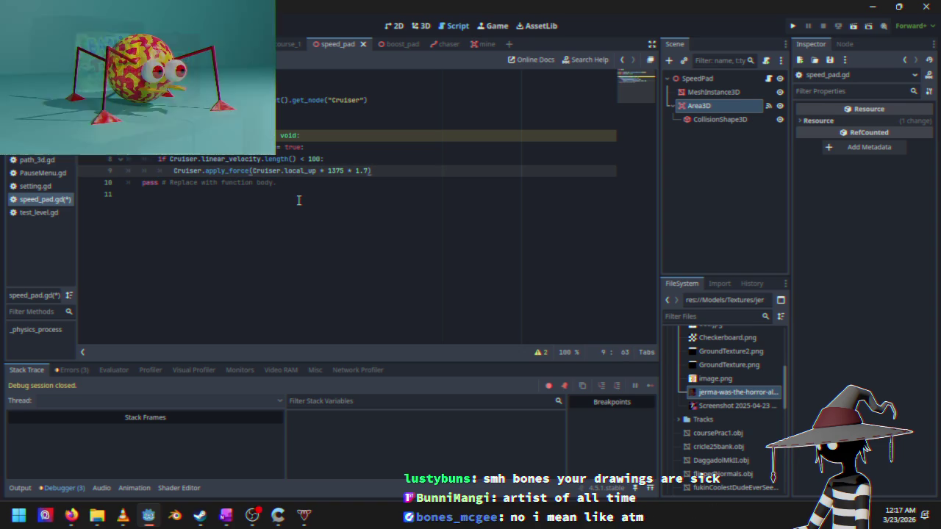
click(794, 26)
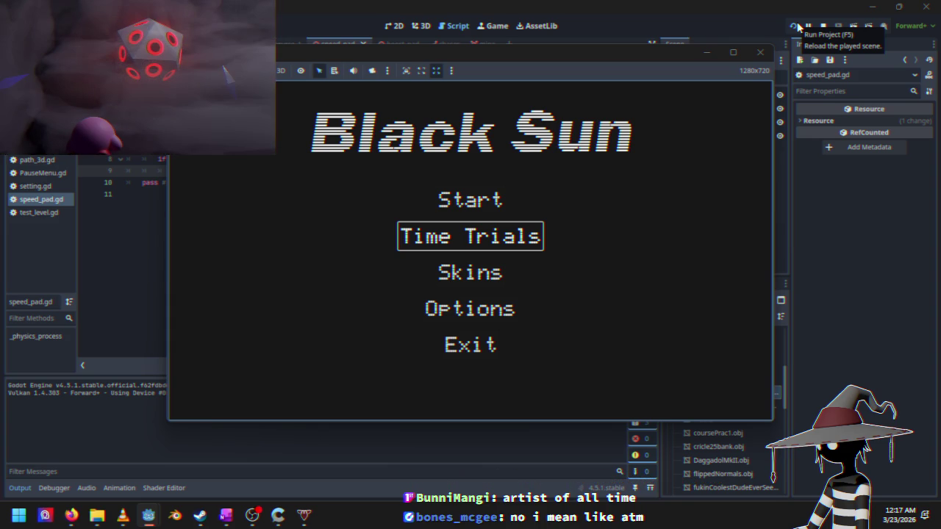
Step: Race the ship forward and left in a Time Trials test, then pause and stop the game
key(Return)
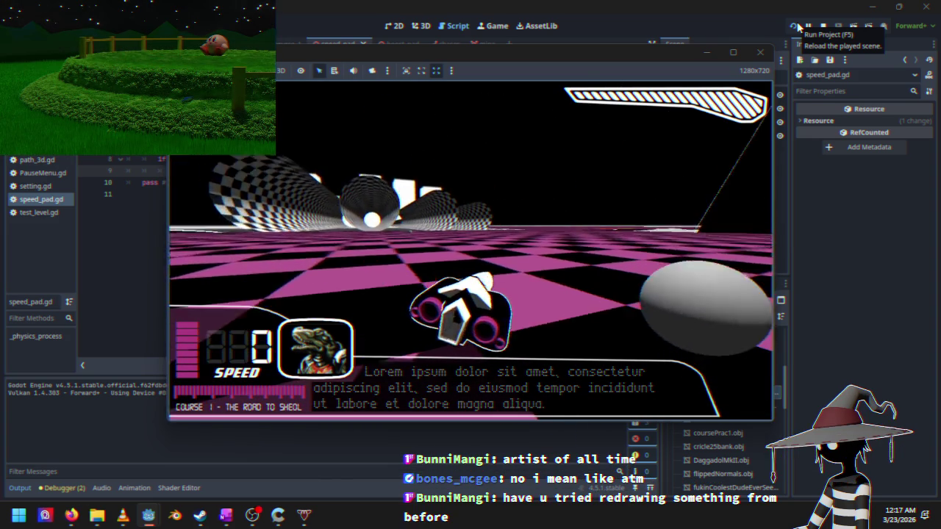
key(Up)
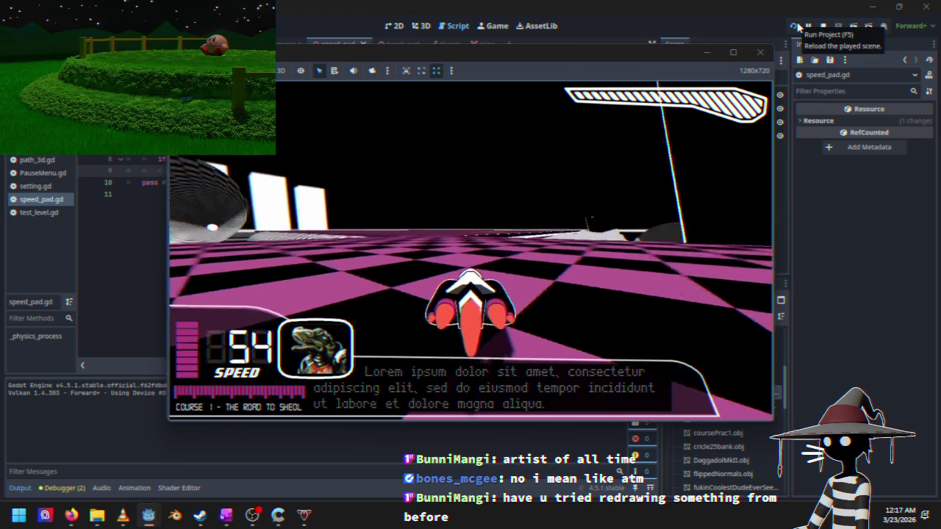
key(Left)
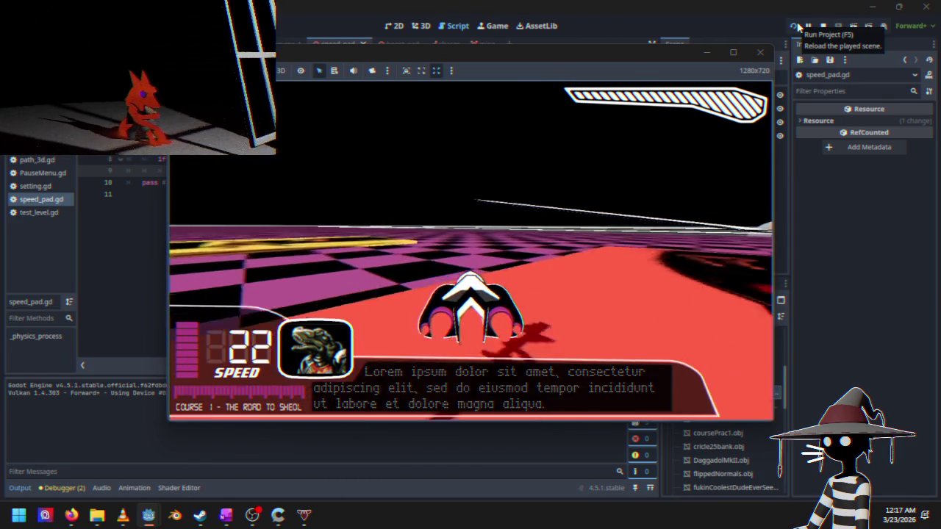
key(Escape)
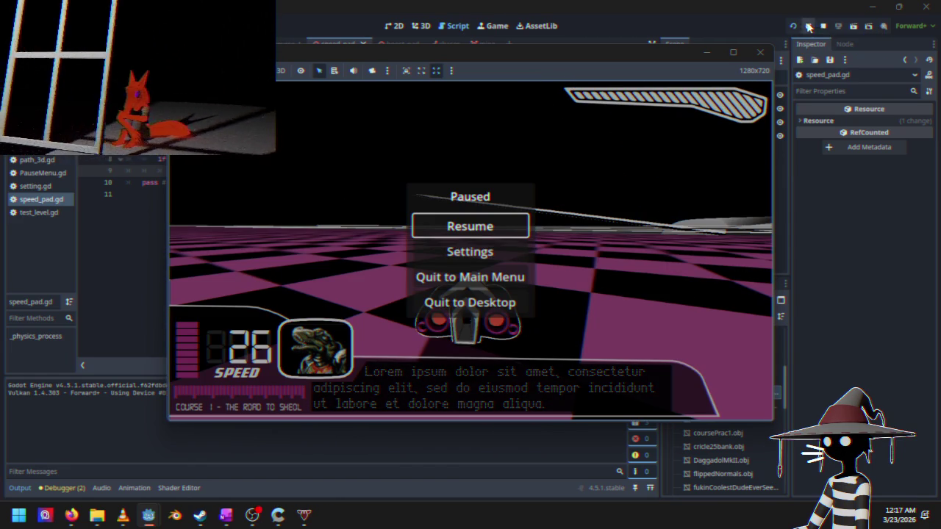
click(824, 26)
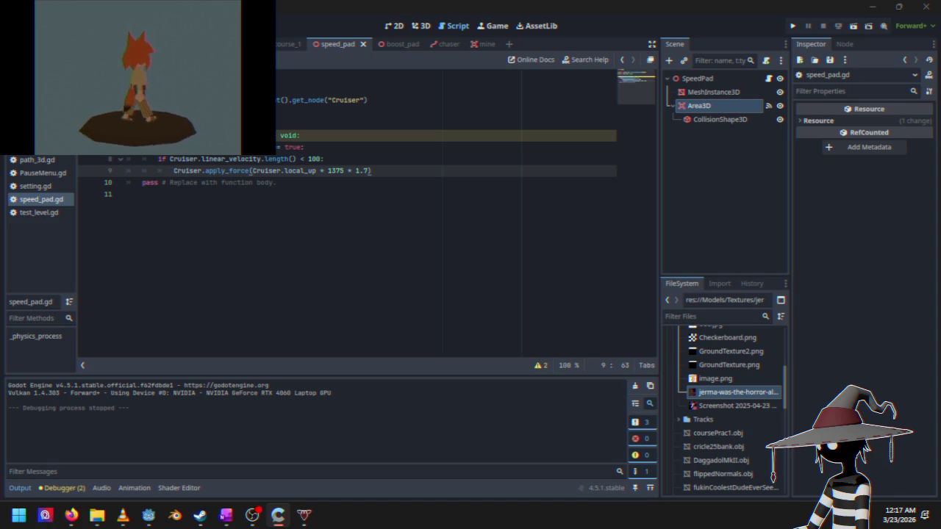
Step: Switch to the Cruiser scene and read through Cruiser.gd down to the MAX_SPEED = 60 line 118
key(ctrl+shift+Tab)
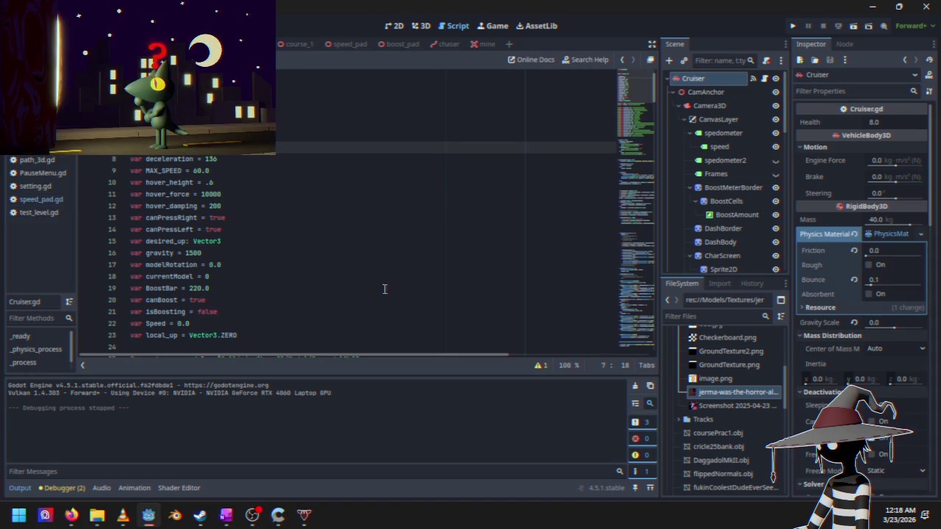
scroll(233, 195, down, 6)
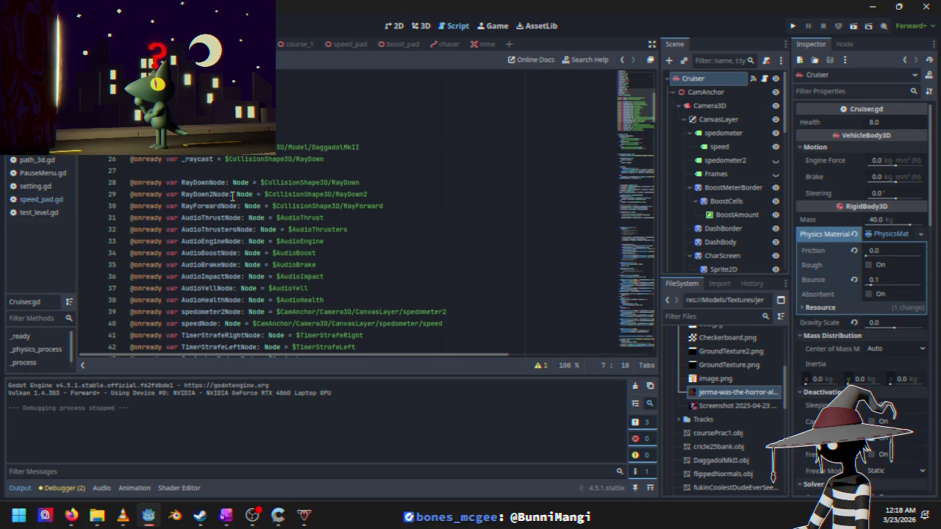
click(232, 195)
scroll(233, 200, down, 1)
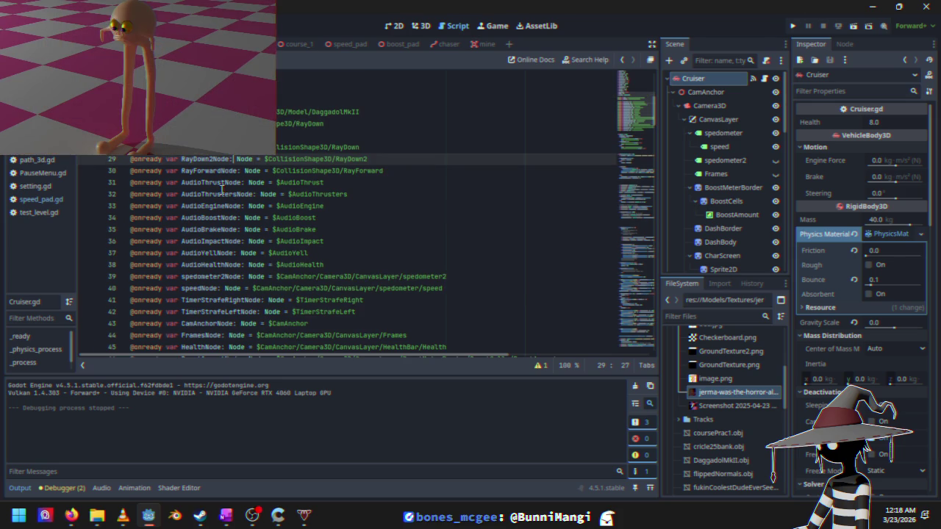
scroll(222, 191, down, 6)
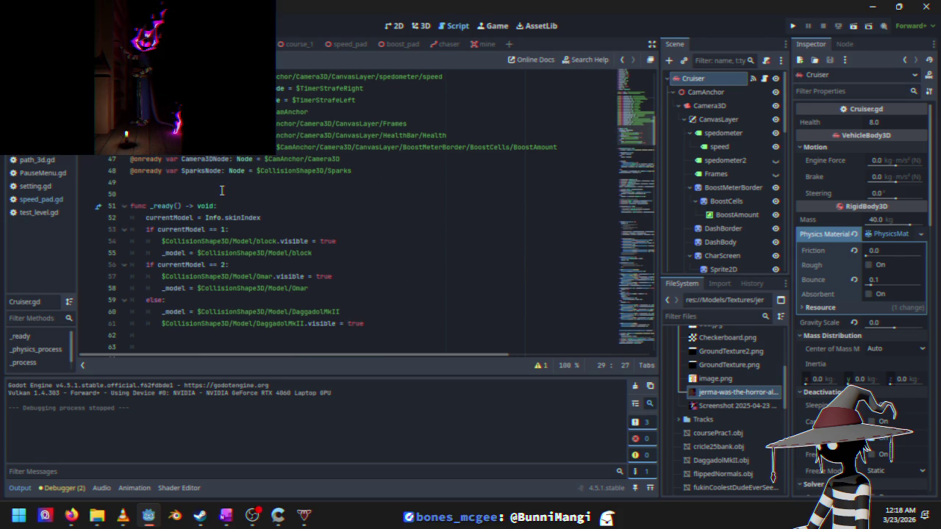
scroll(221, 191, down, 6)
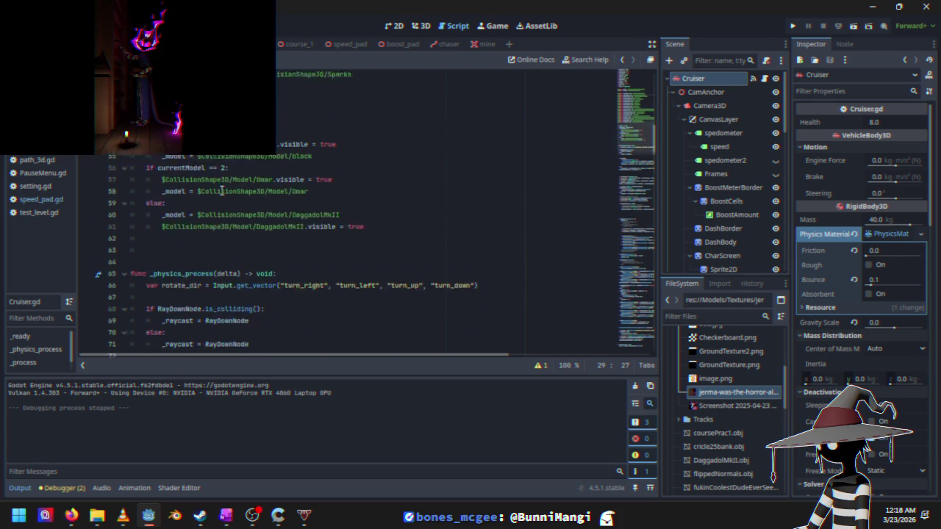
scroll(222, 191, down, 7)
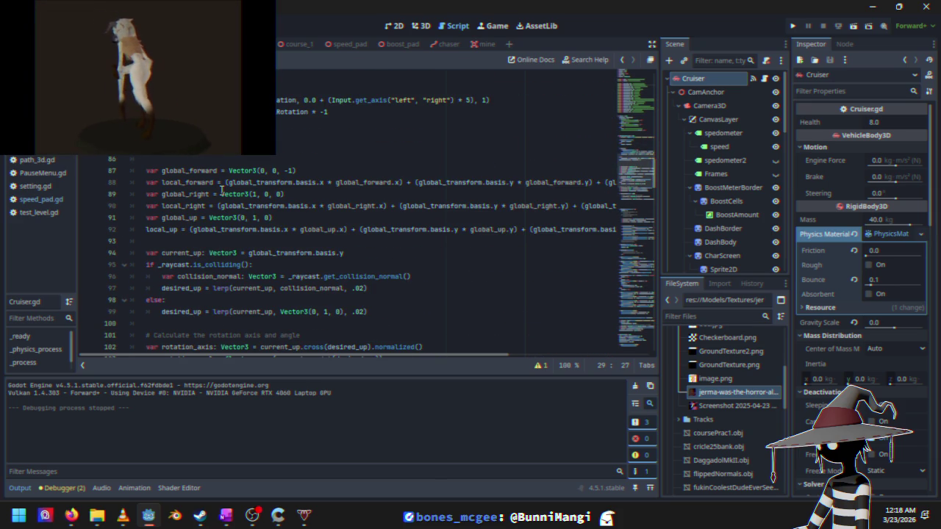
scroll(221, 191, down, 9)
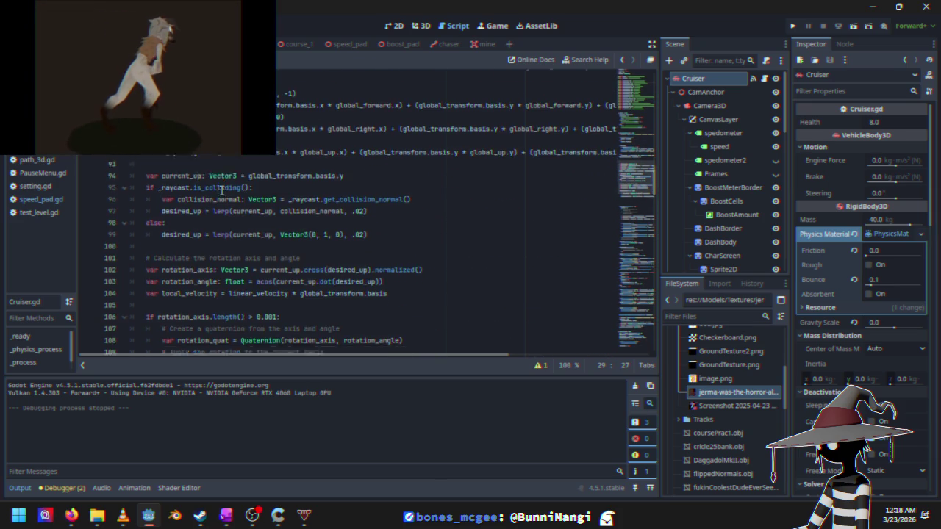
scroll(221, 190, down, 5)
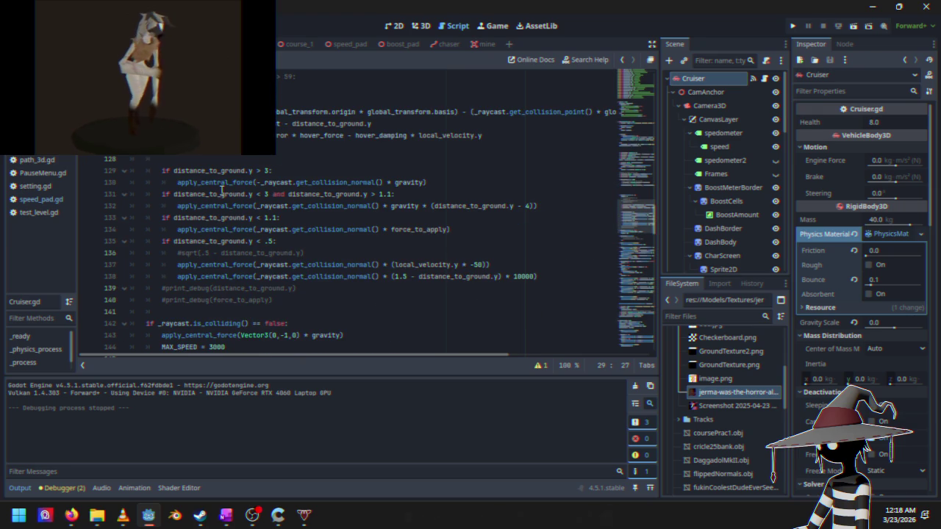
scroll(221, 191, up, 5)
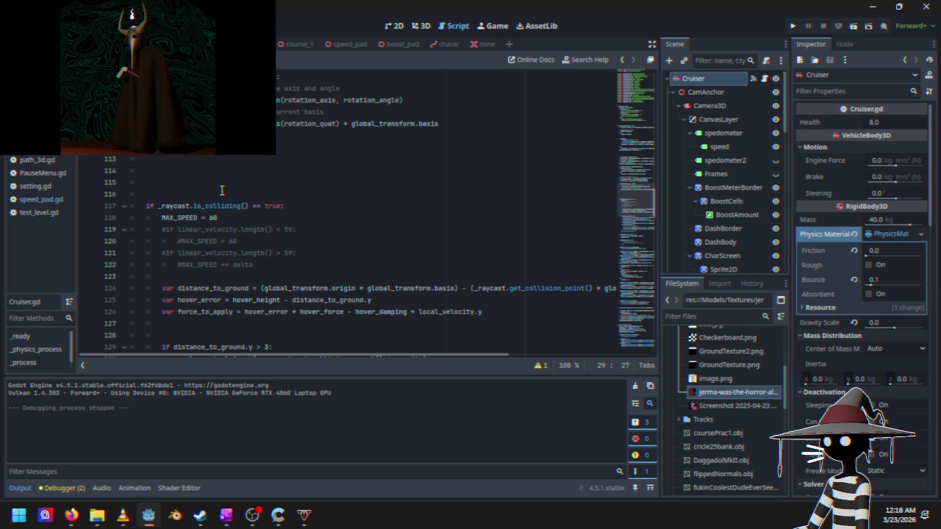
click(243, 217)
scroll(268, 202, down, 7)
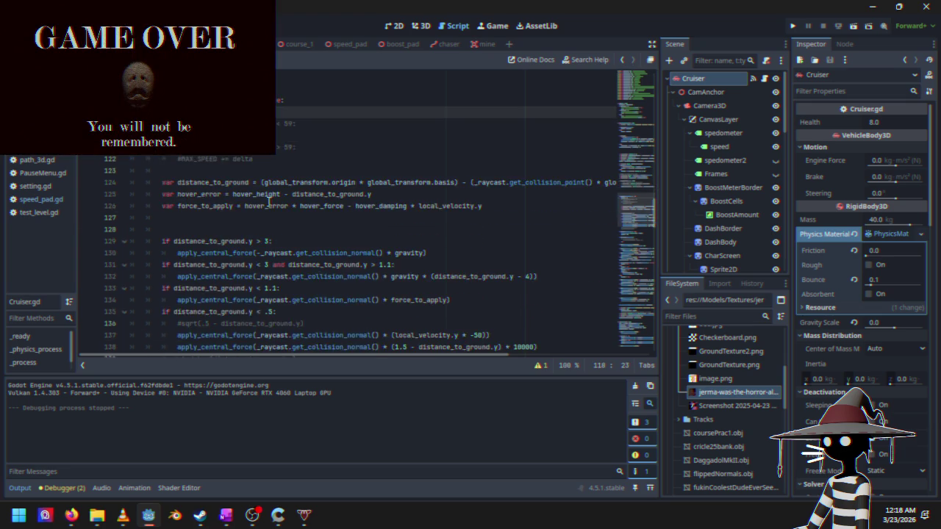
scroll(268, 202, down, 20)
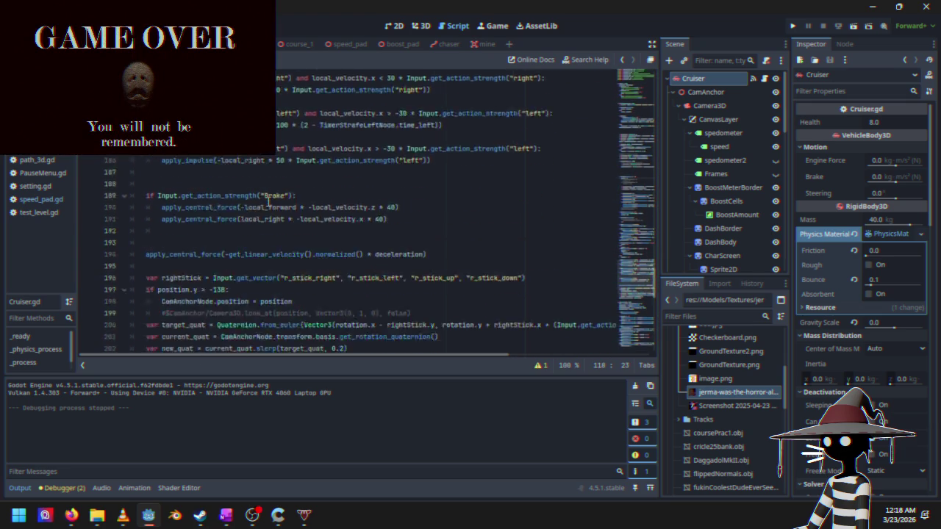
scroll(269, 201, down, 10)
scroll(343, 272, up, 10)
scroll(344, 272, up, 20)
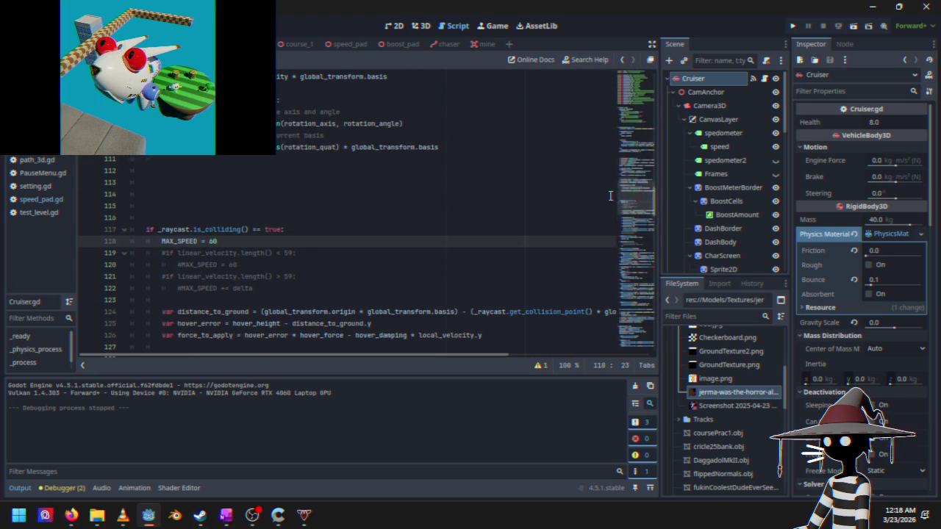
mouse_move(636, 200)
mouse_down()
mouse_move(637, 109)
mouse_move(623, 262)
mouse_up()
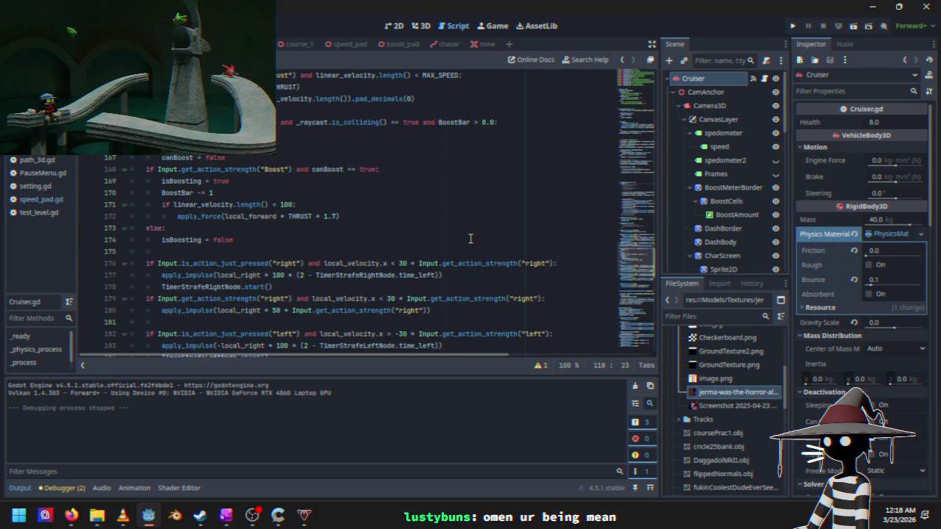
scroll(369, 246, down, 20)
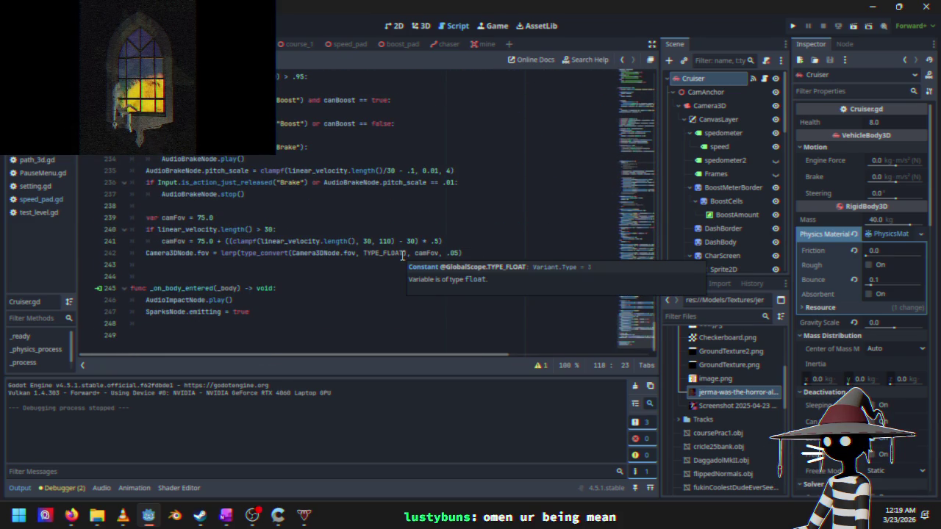
mouse_move(635, 329)
mouse_down()
mouse_move(633, 179)
mouse_move(652, 74)
mouse_move(605, 243)
mouse_up()
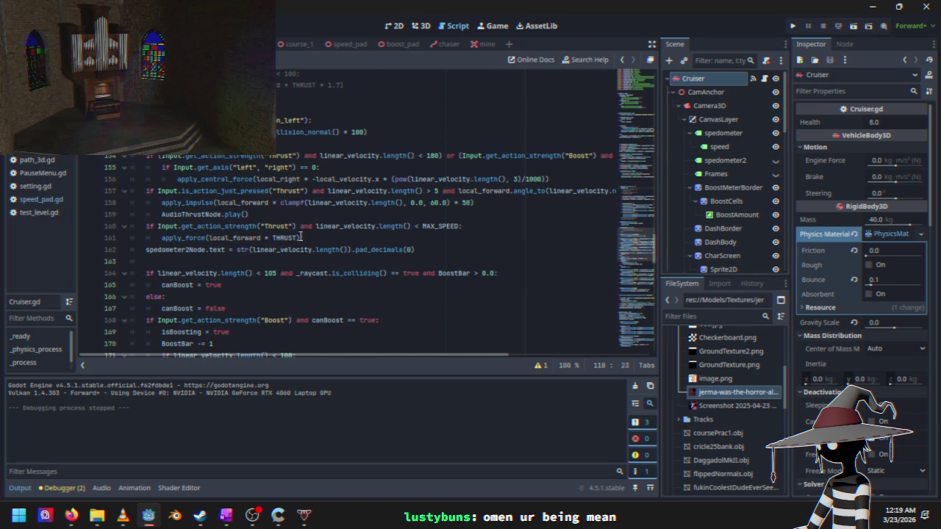
scroll(277, 226, down, 10)
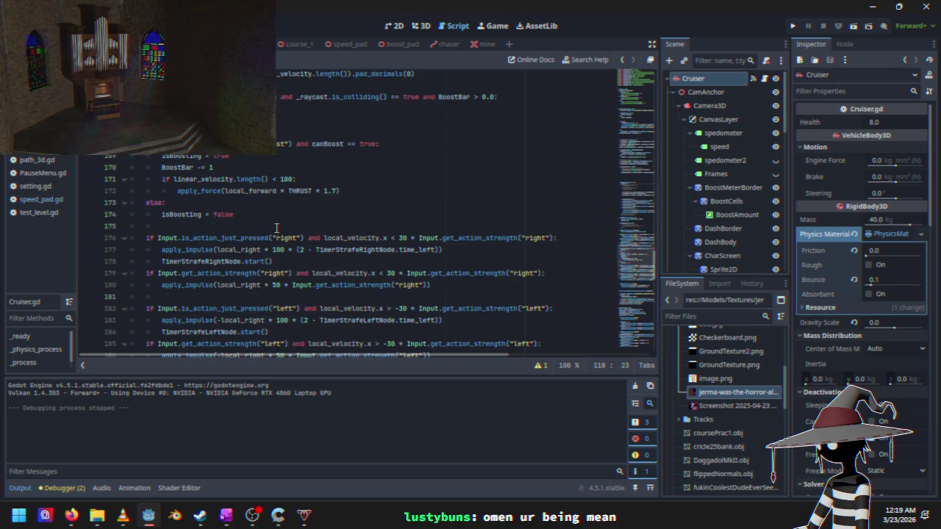
scroll(276, 226, down, 4)
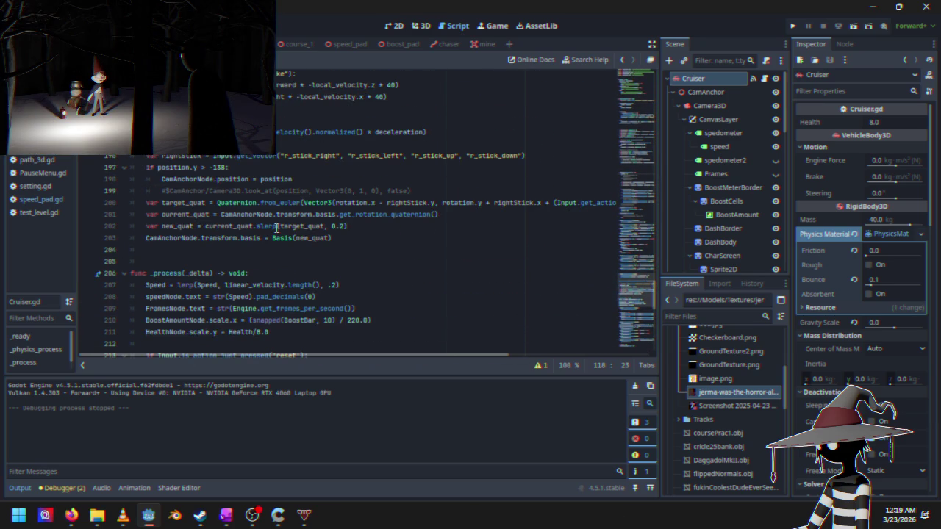
scroll(270, 211, up, 2)
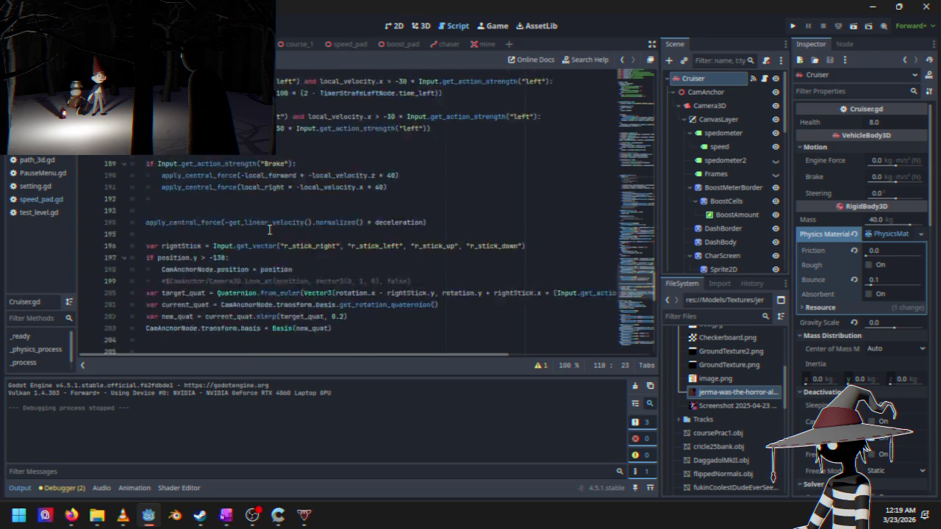
scroll(270, 220, down, 12)
scroll(270, 230, up, 20)
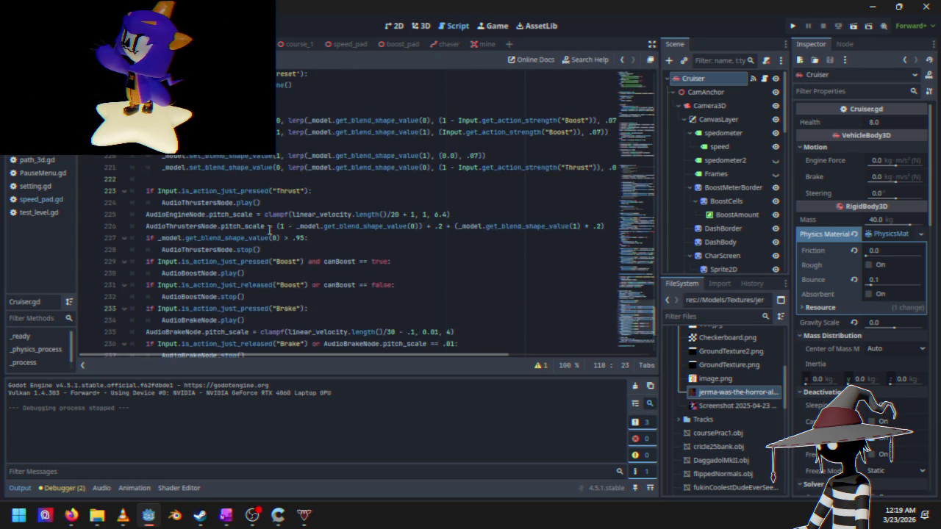
scroll(270, 230, up, 10)
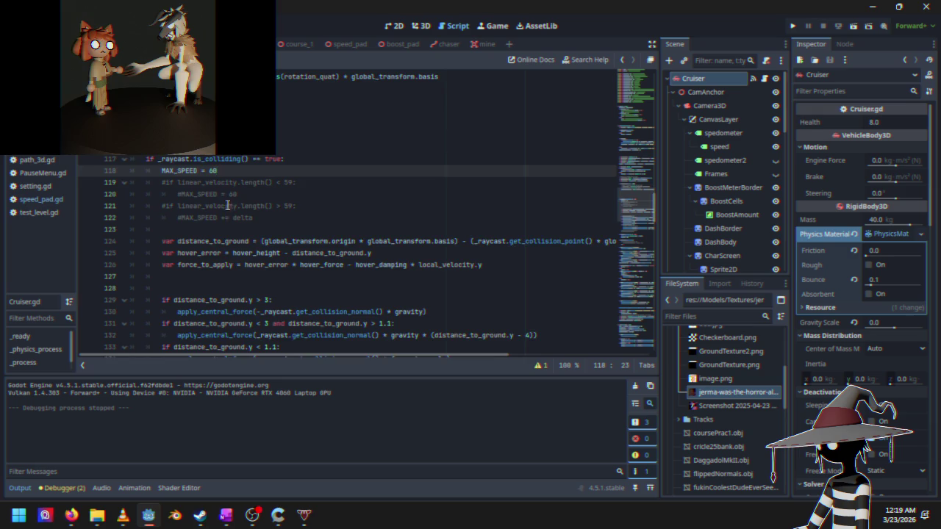
scroll(227, 205, up, 5)
scroll(227, 213, down, 10)
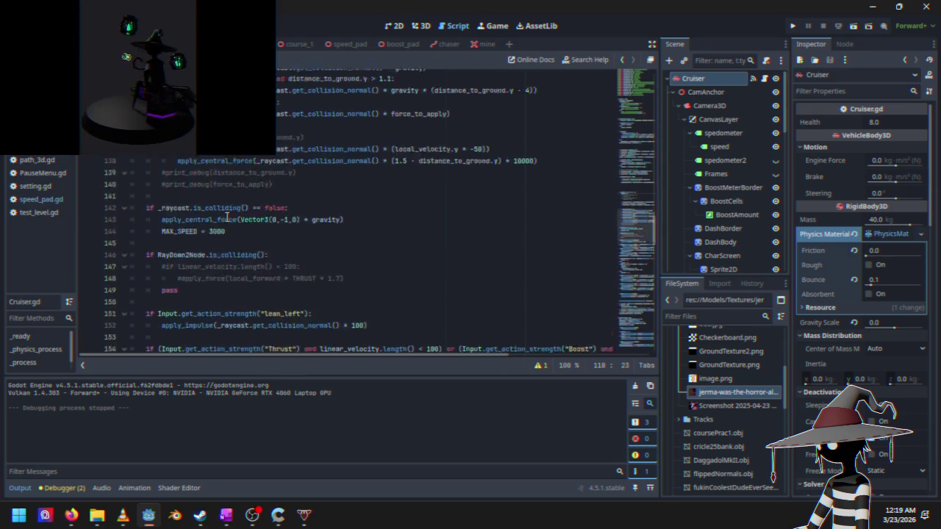
scroll(228, 214, up, 5)
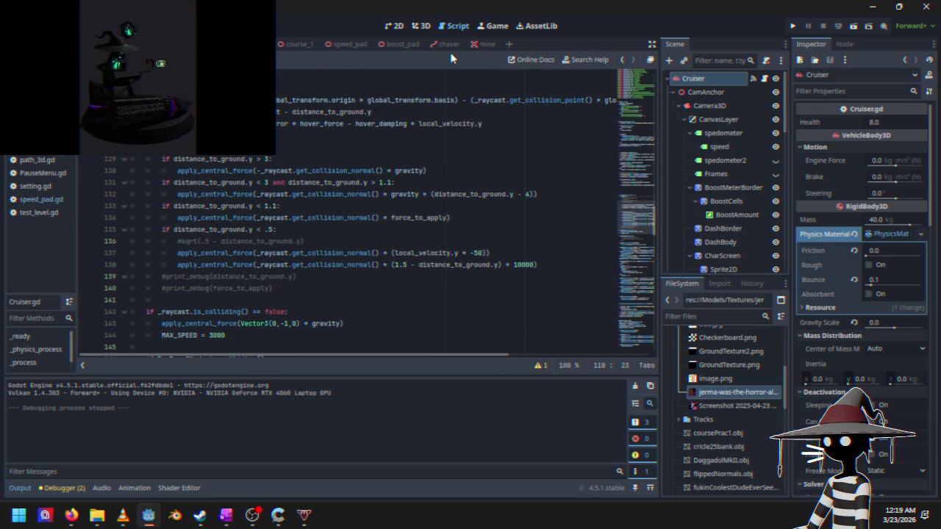
scroll(252, 206, down, 15)
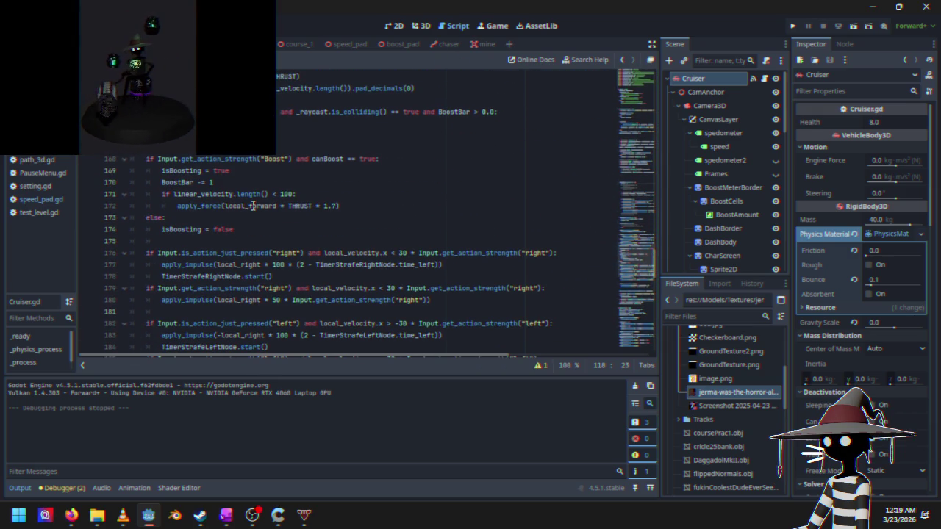
mouse_move(619, 242)
mouse_down()
mouse_move(644, 220)
mouse_move(643, 84)
mouse_up()
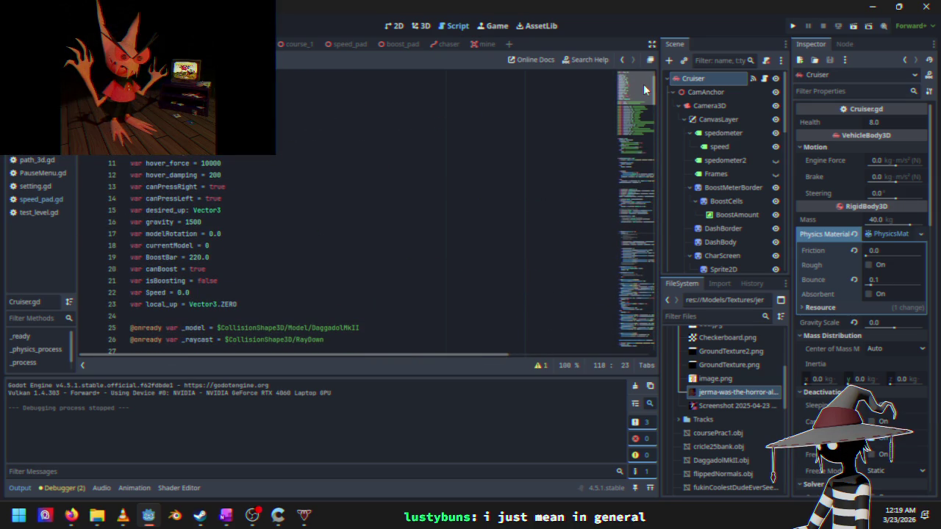
mouse_move(643, 84)
mouse_down()
mouse_move(643, 116)
mouse_move(645, 89)
mouse_up()
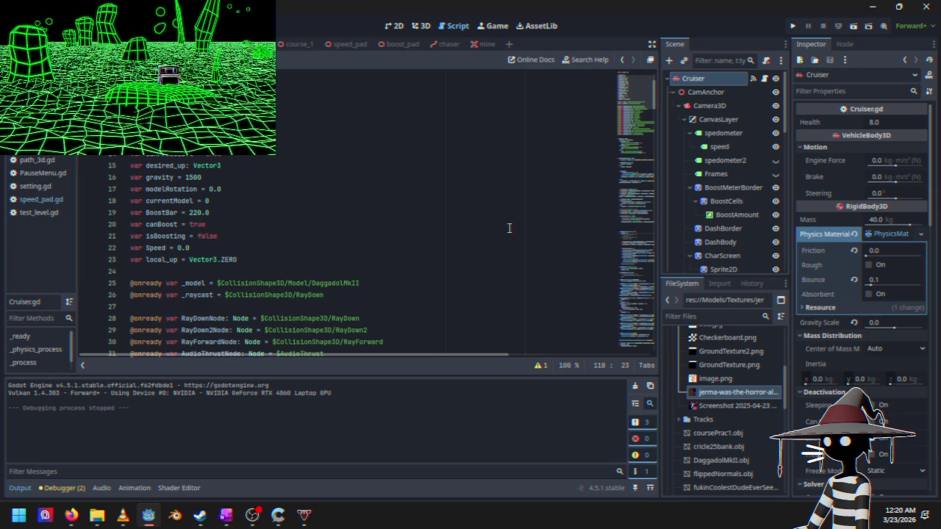
mouse_move(634, 96)
mouse_down()
mouse_move(634, 182)
mouse_move(644, 134)
mouse_move(644, 157)
mouse_up()
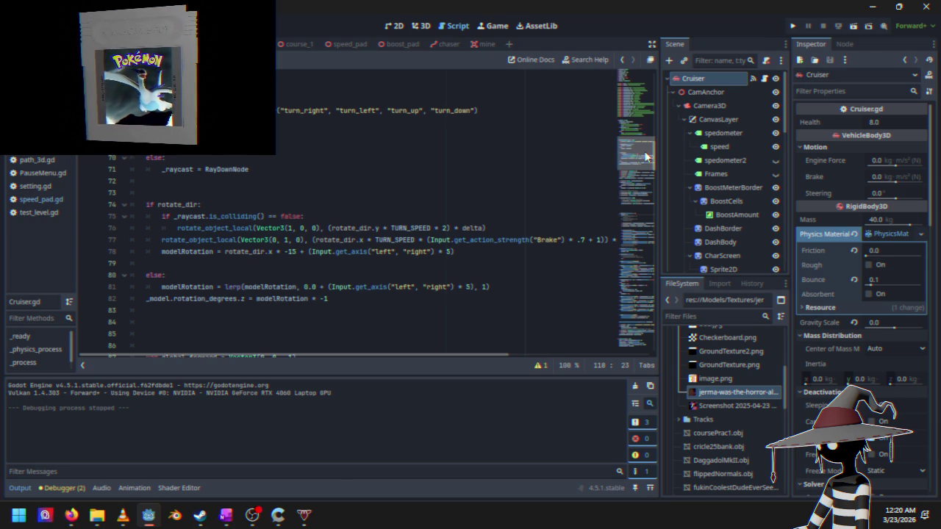
scroll(645, 153, down, 2)
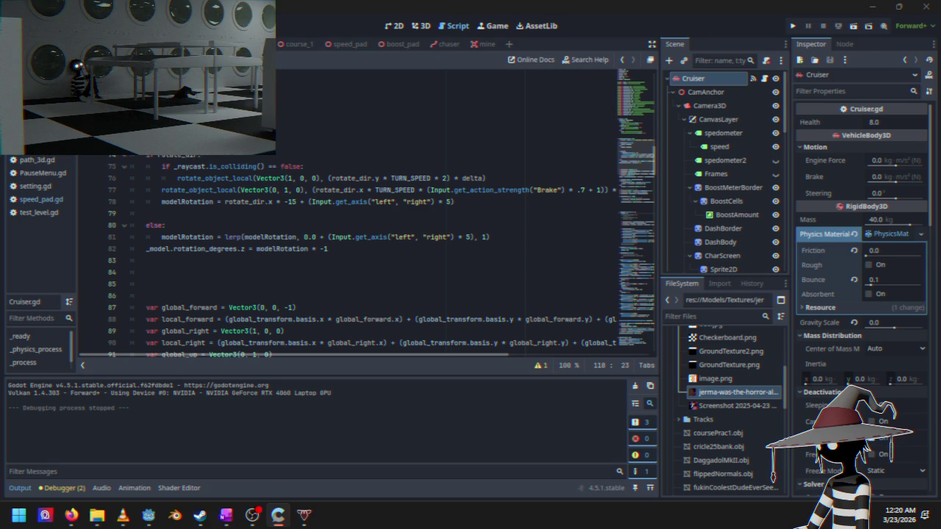
scroll(364, 201, down, 6)
click(363, 201)
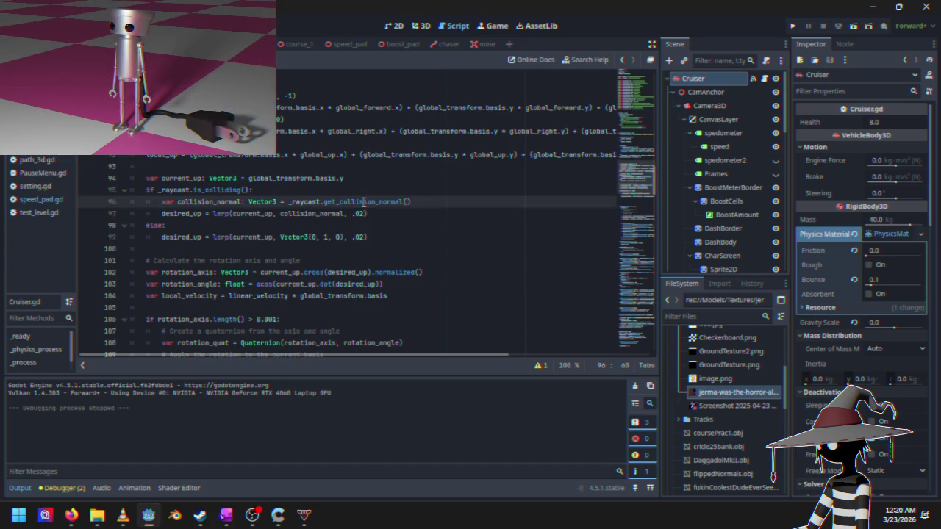
scroll(364, 202, down, 15)
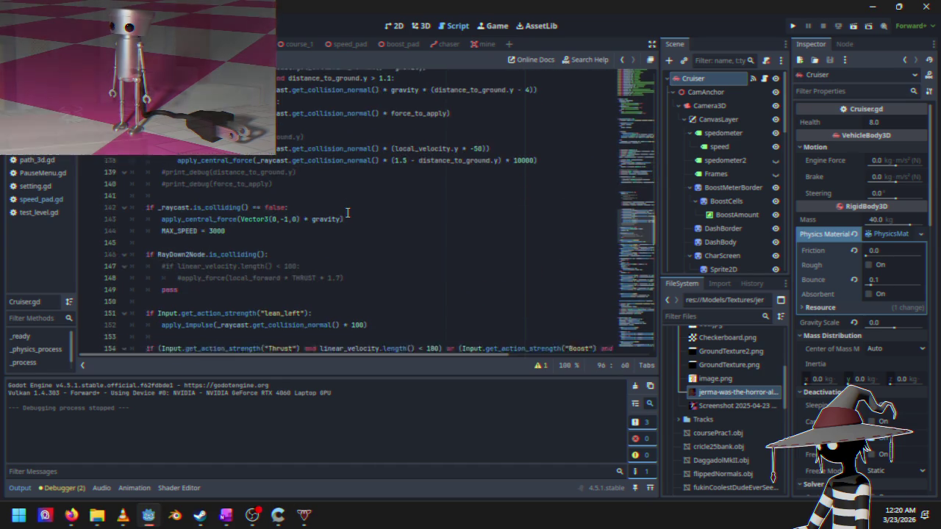
scroll(348, 213, down, 3)
scroll(348, 212, down, 4)
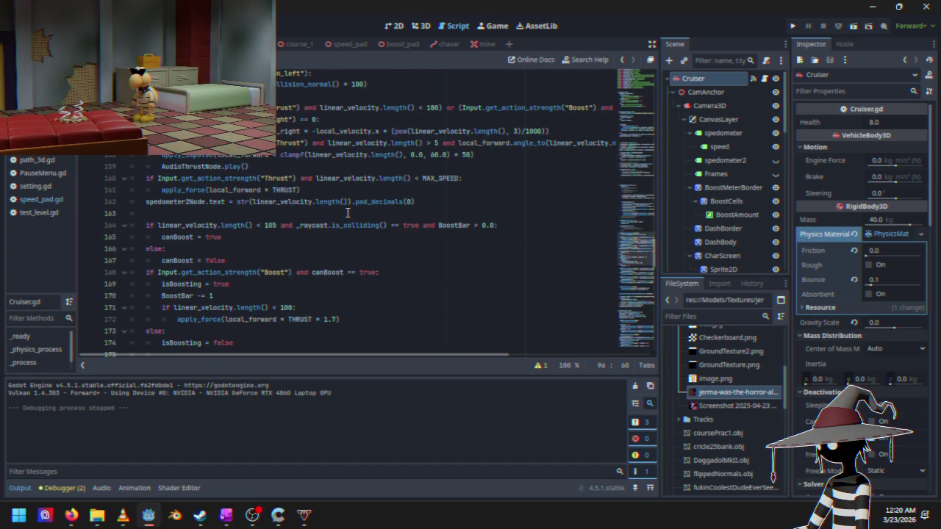
scroll(348, 212, down, 4)
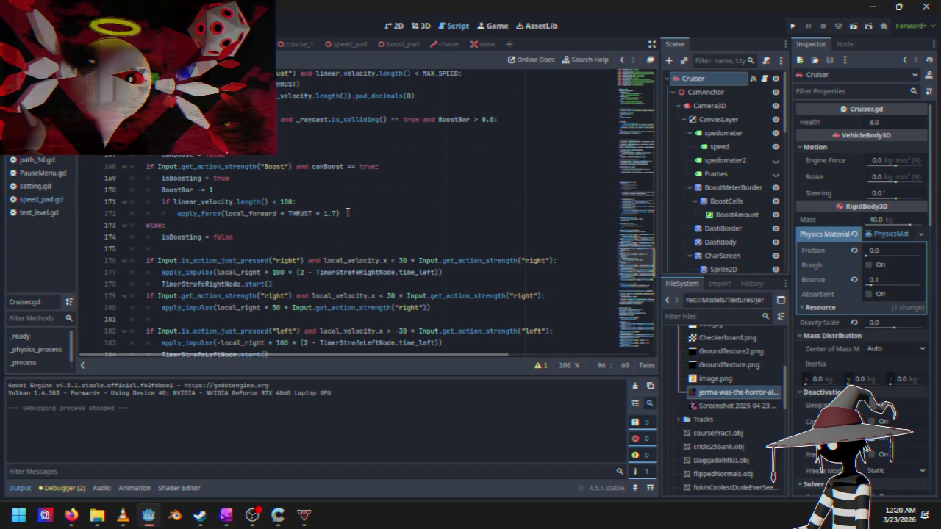
scroll(348, 212, down, 5)
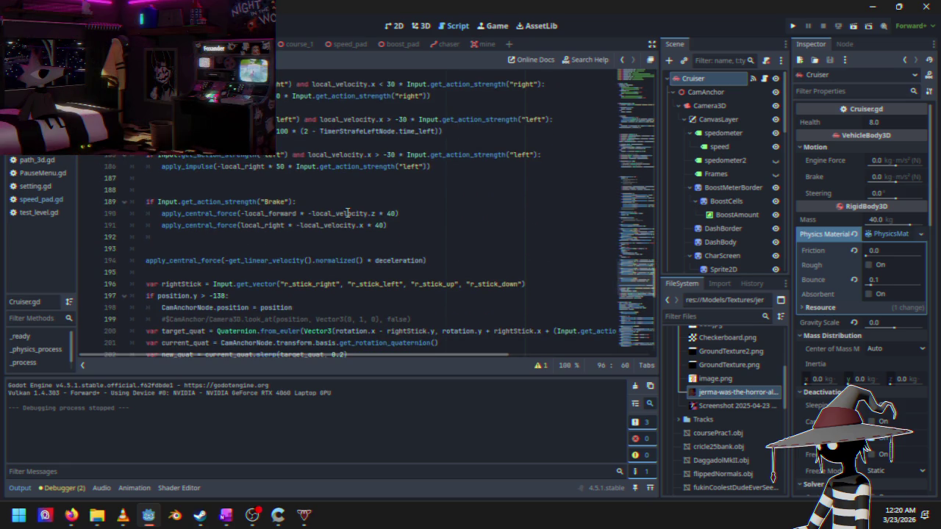
scroll(348, 212, down, 2)
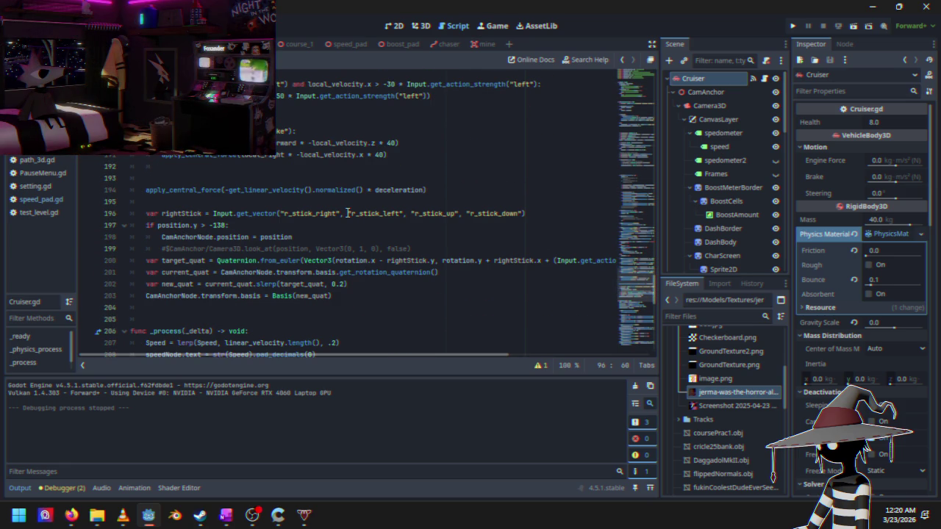
Step: Copy local_forward from Cruiser.gd line 190 and paste it over local_up on speed_pad.gd line 9
double_click(283, 142)
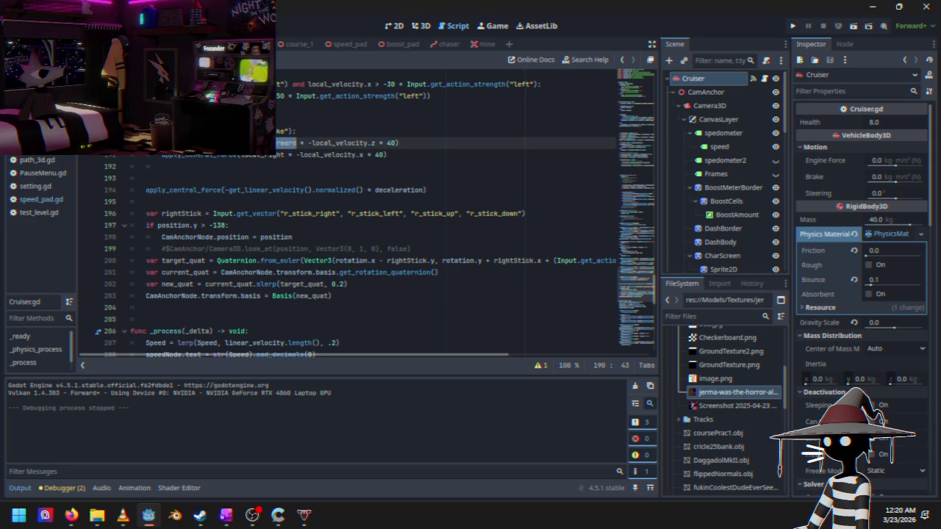
right_click(260, 139)
click(280, 213)
click(337, 46)
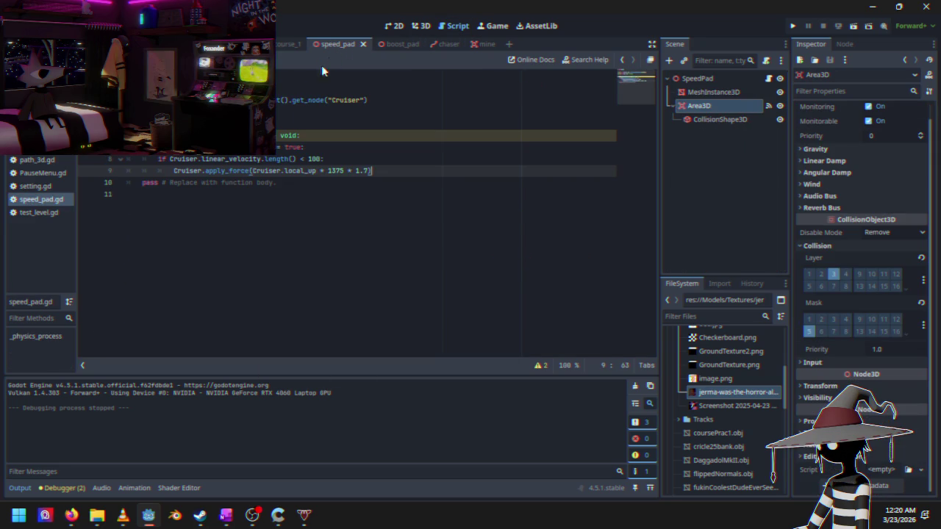
double_click(300, 171)
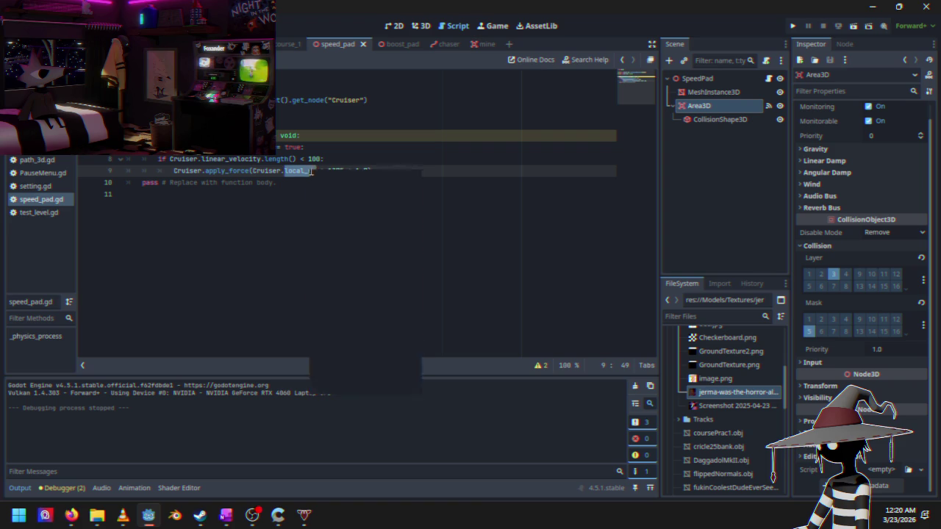
right_click(309, 170)
click(326, 247)
click(421, 171)
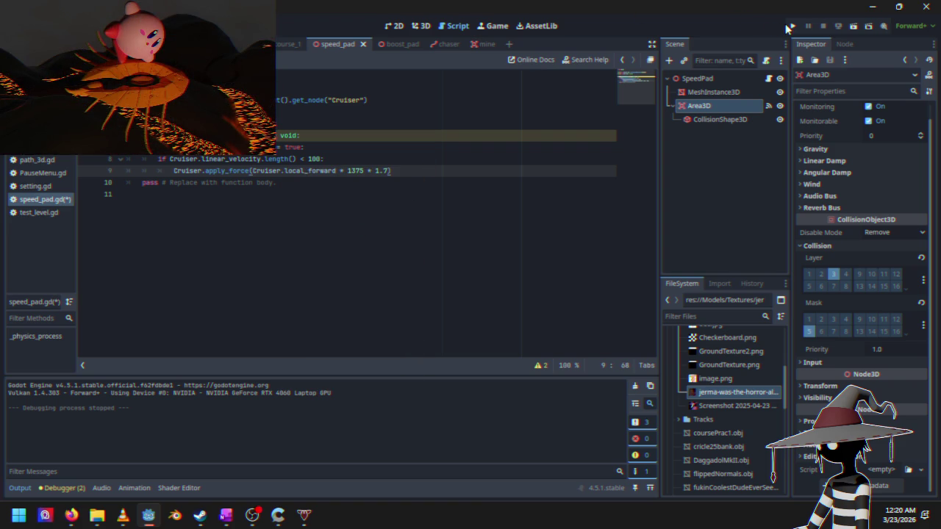
Step: Run the game, start a Time Trials race, move the game window aside, then close it
click(790, 26)
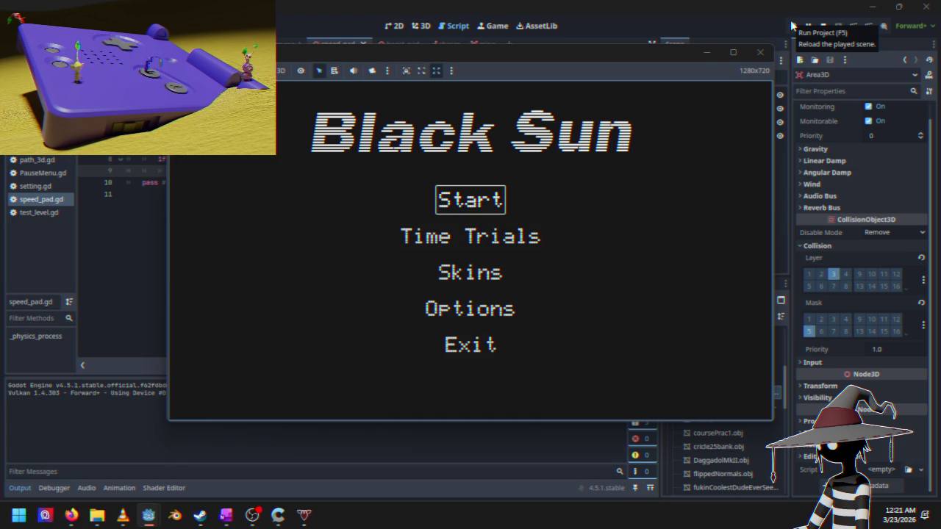
key(Down)
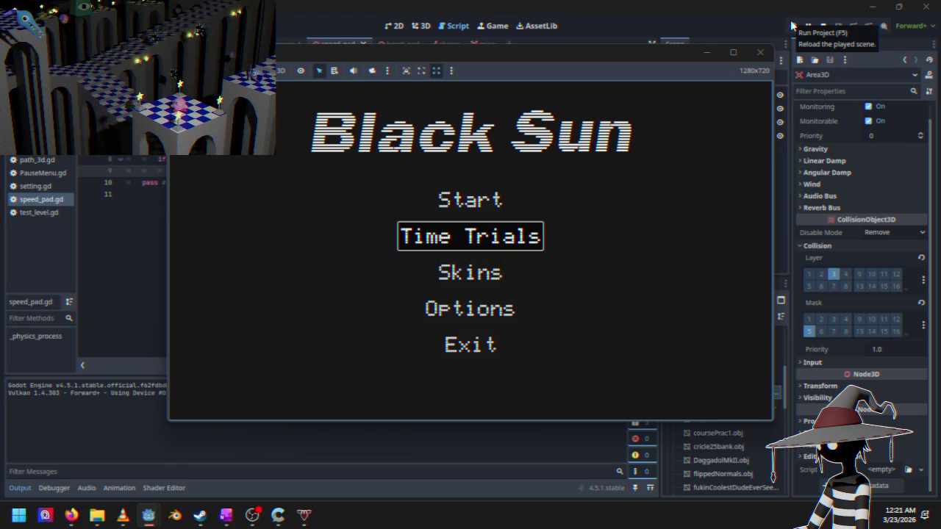
key(Return)
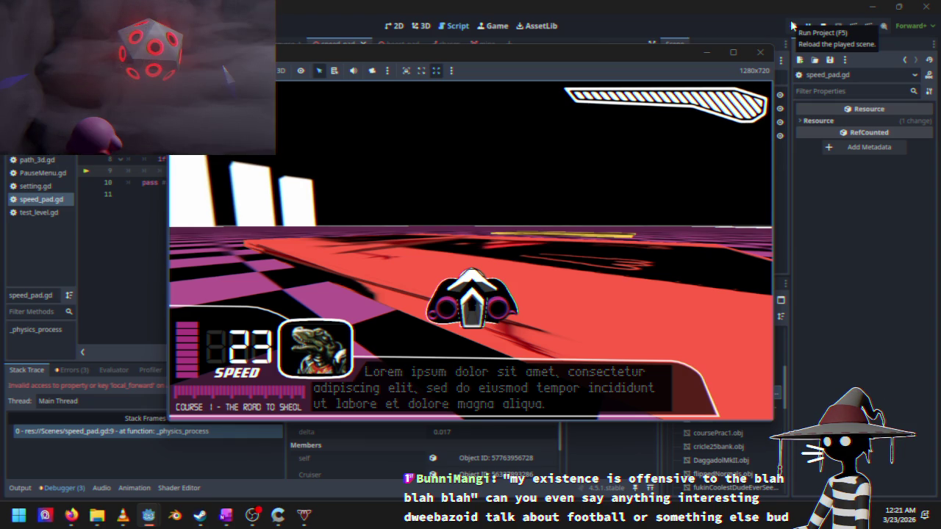
mouse_move(612, 52)
mouse_down()
mouse_move(707, 97)
mouse_move(666, 227)
mouse_move(686, 80)
mouse_up()
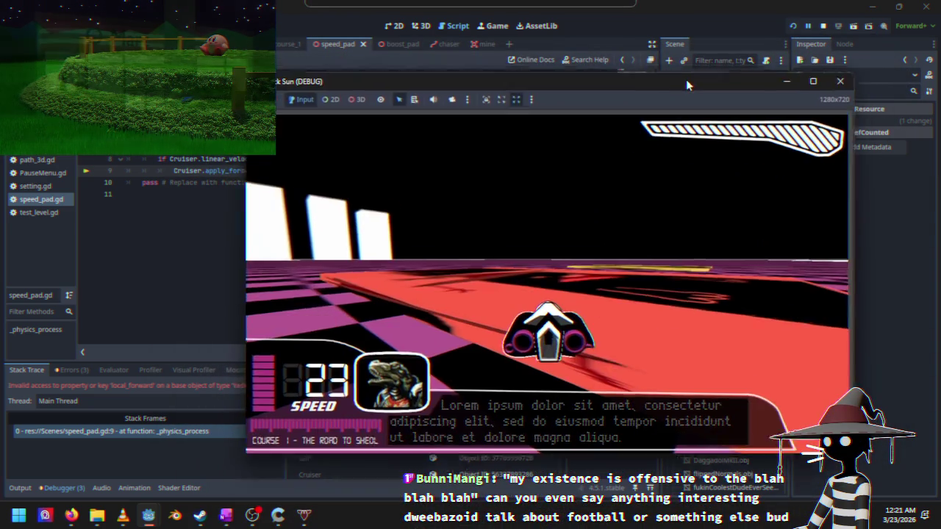
click(823, 26)
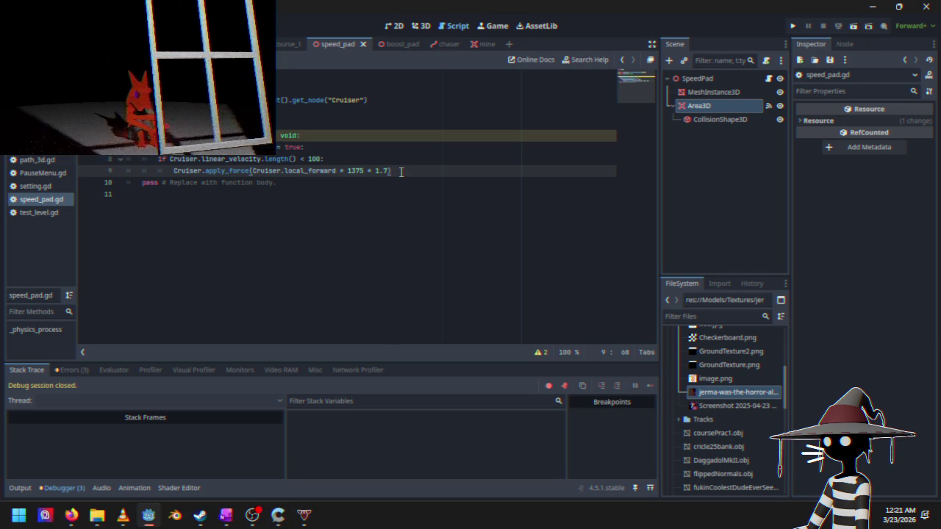
click(366, 165)
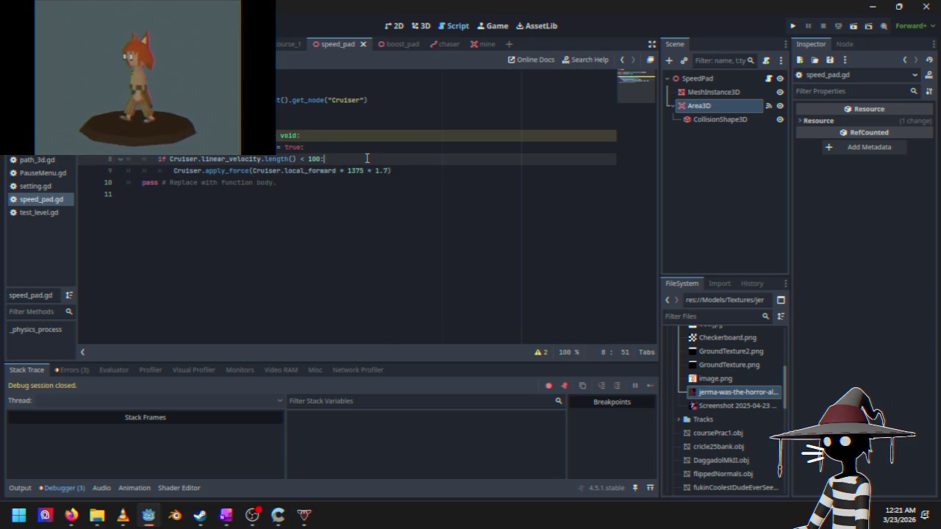
click(326, 147)
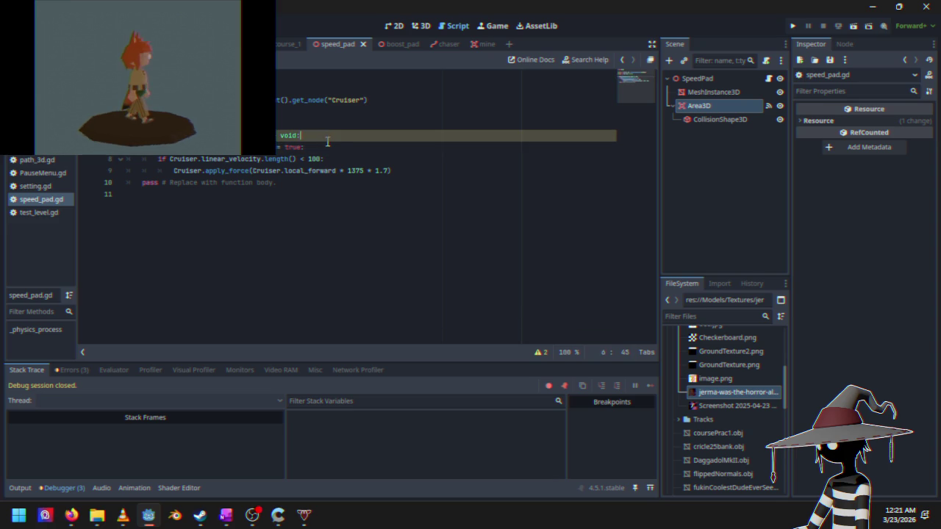
click(328, 135)
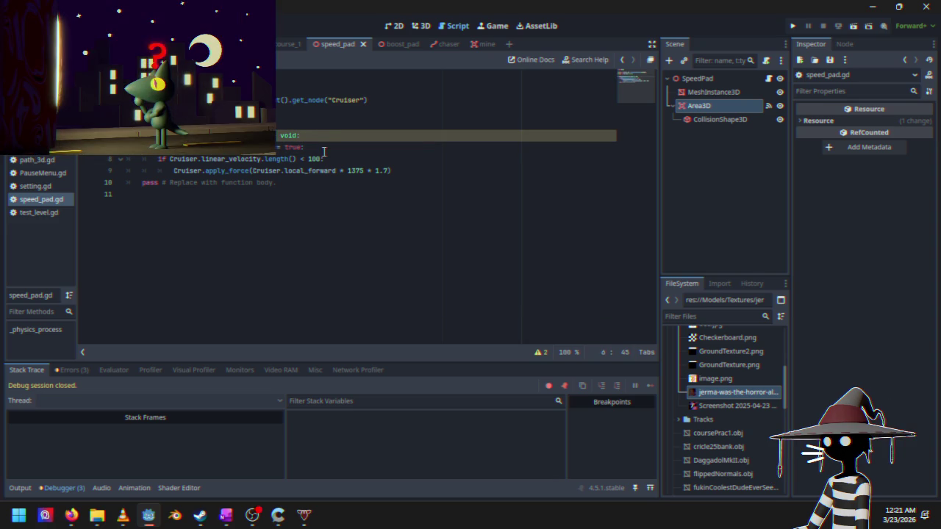
click(322, 147)
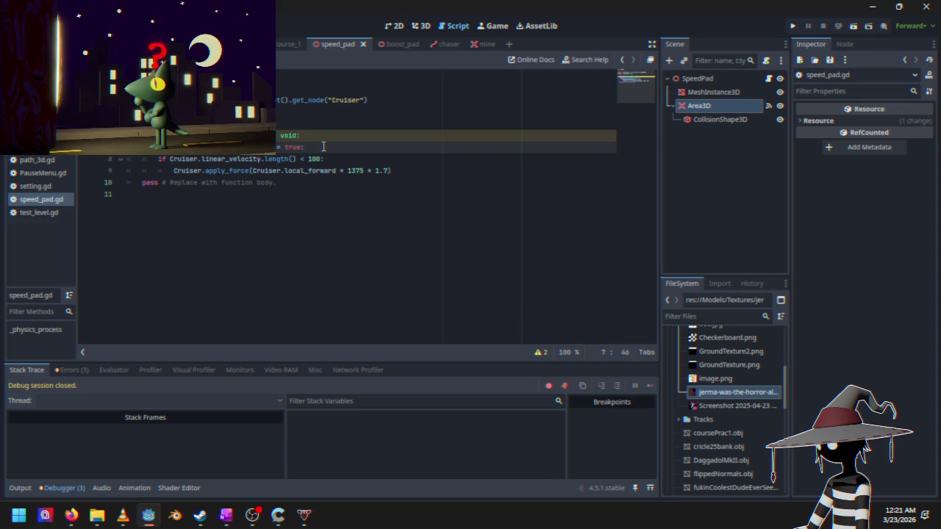
click(427, 171)
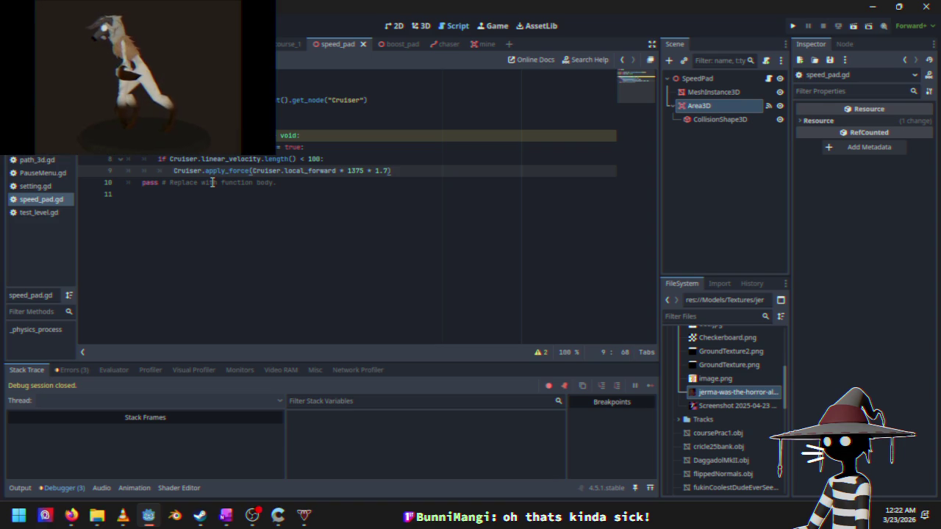
click(357, 158)
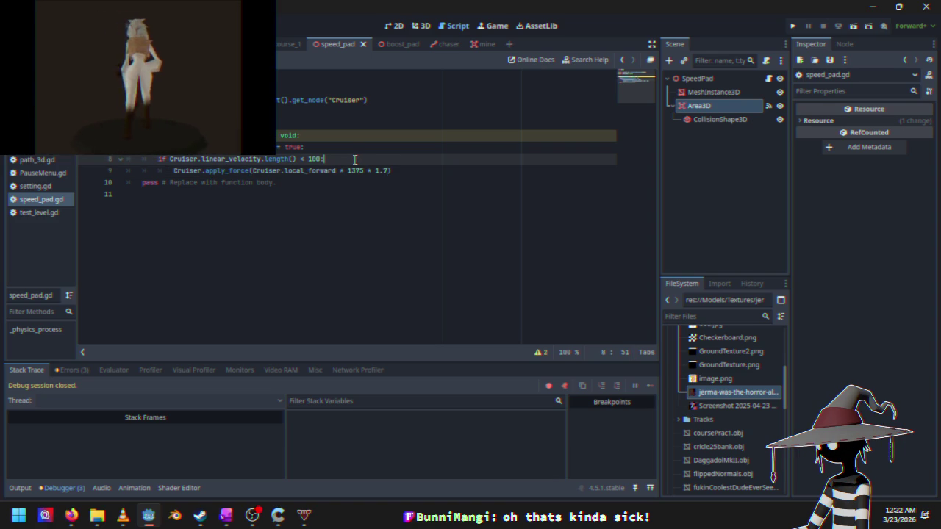
click(414, 172)
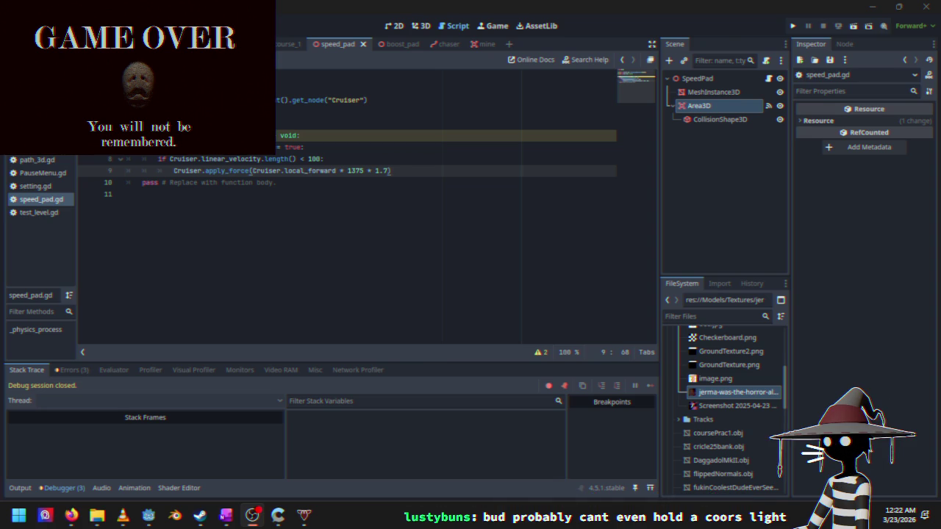
key(alt+Tab)
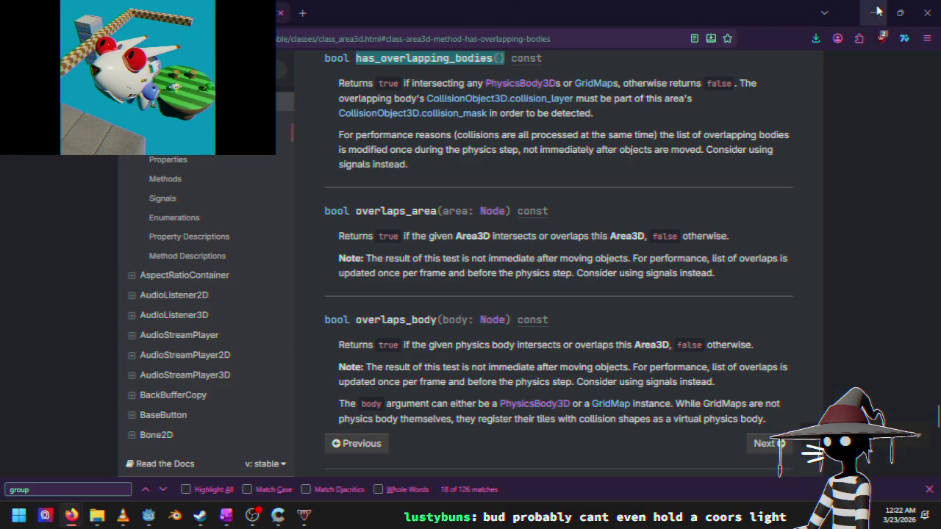
Step: Switch from the Area3D docs page back to the Godot editor
key(alt+Tab)
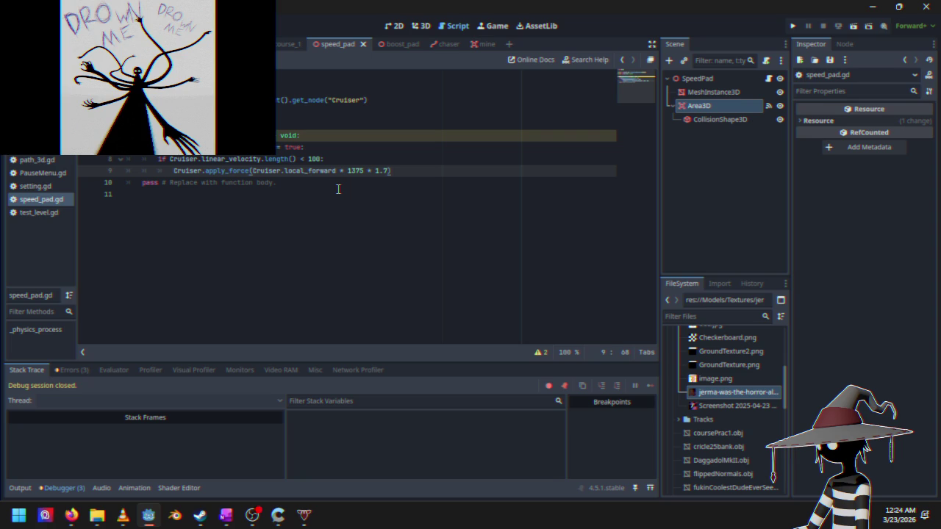
Step: Jump to where local_forward is defined in Cruiser, glancing at the boost_pad and chaser scenes
click(251, 175)
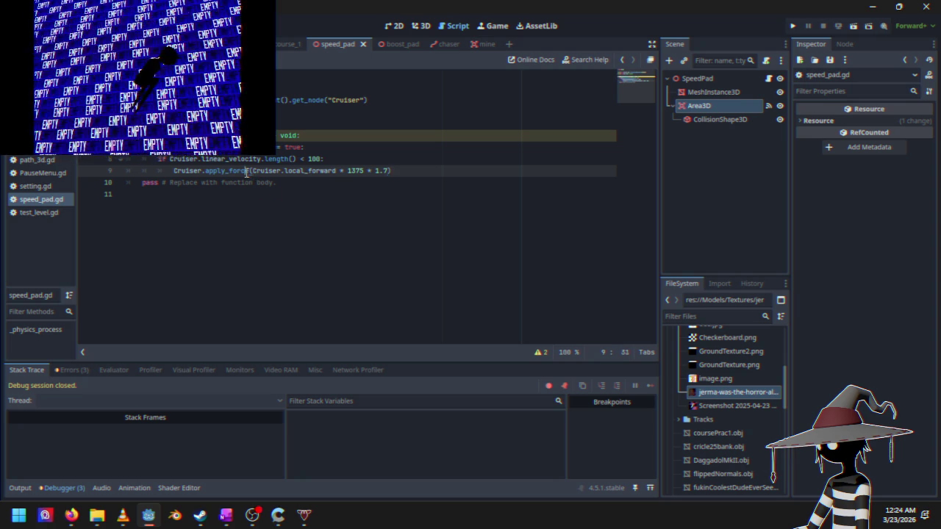
ctrl+click(336, 171)
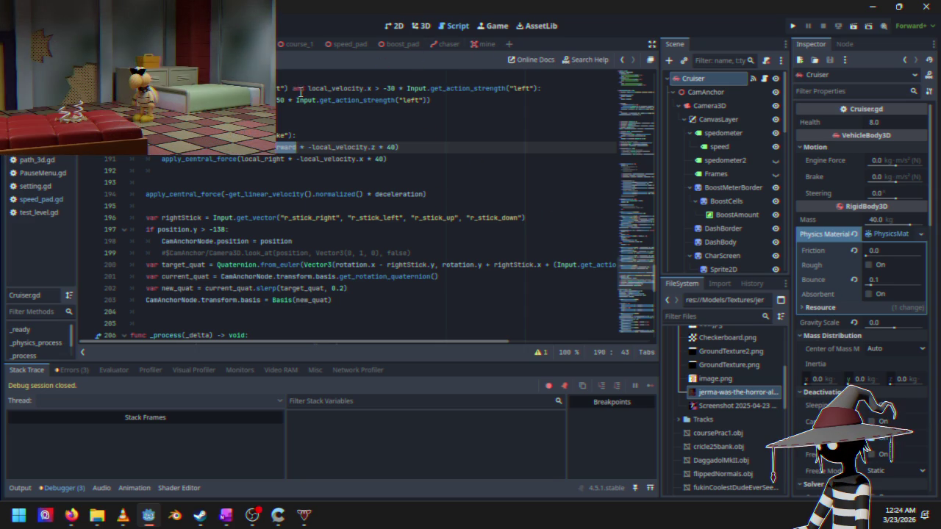
click(397, 49)
click(418, 49)
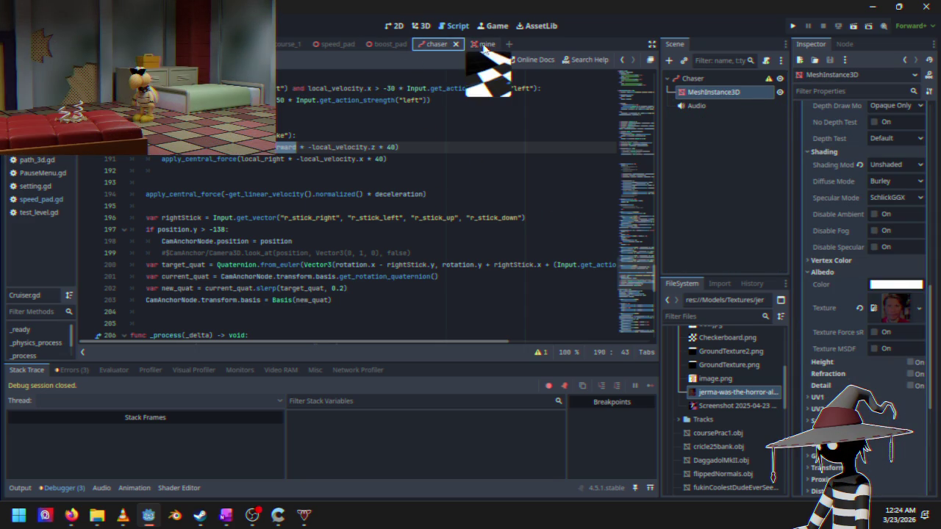
Step: Change local_forward to local_right on speed_pad.gd line 9 and run the game
click(323, 44)
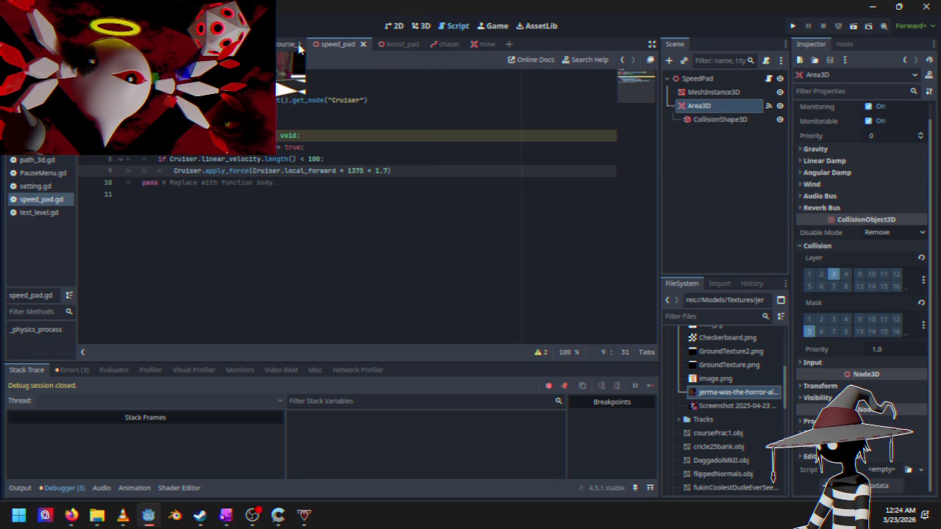
click(319, 171)
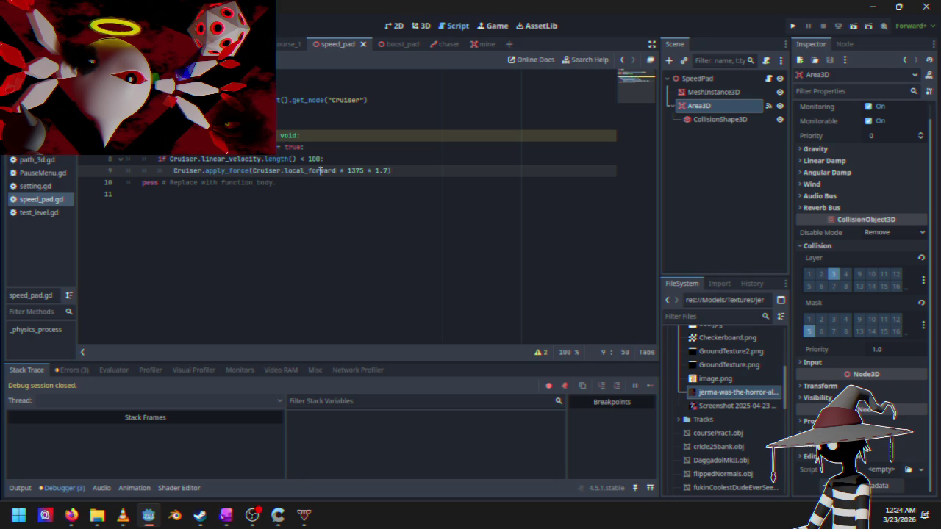
drag(309, 171, 336, 170)
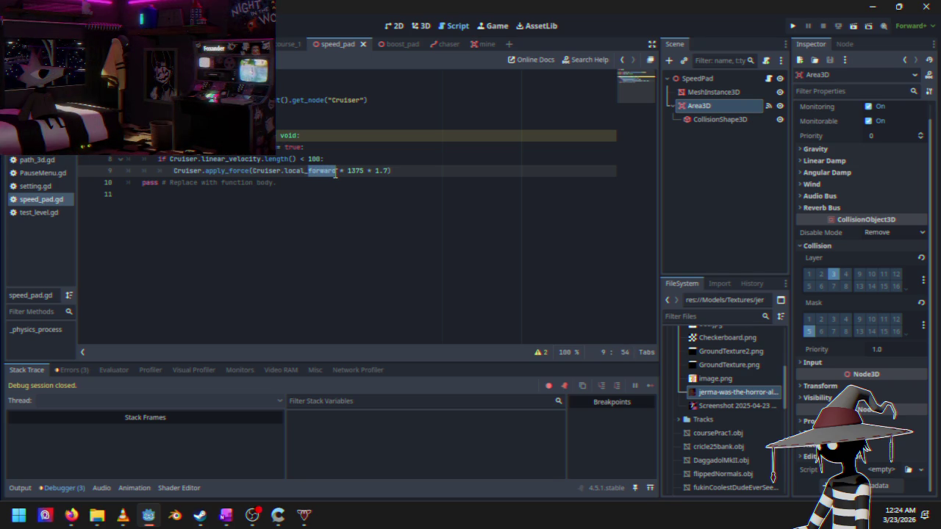
text(right)
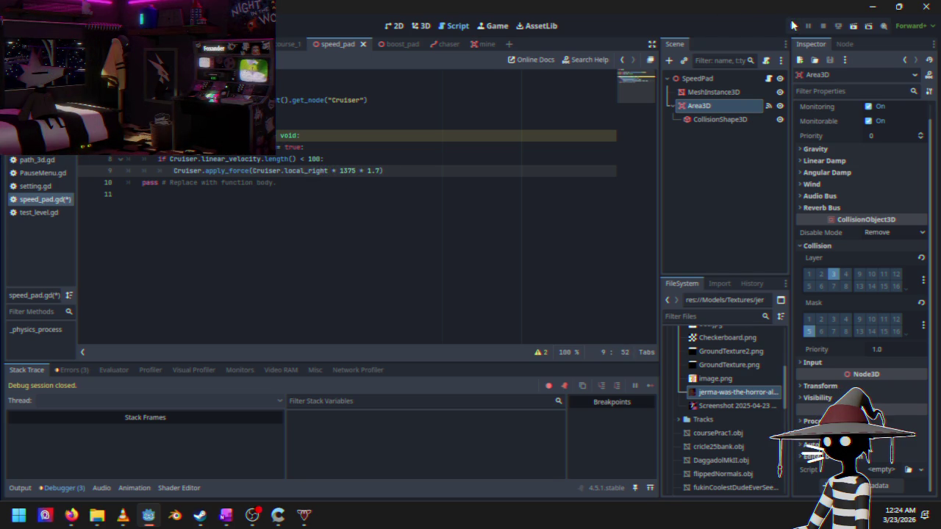
click(792, 25)
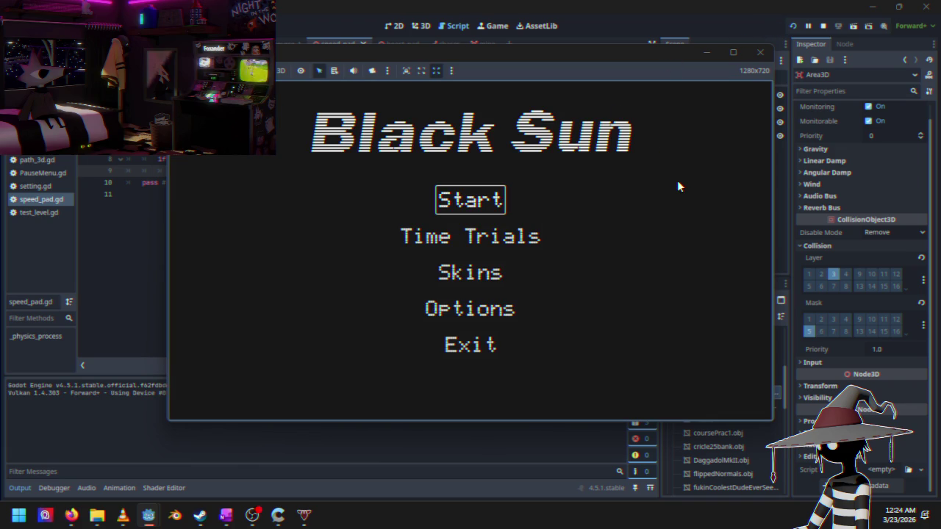
Step: Start a Time Trials race on course 1, then stop the game with F8
key(Down)
key(Return)
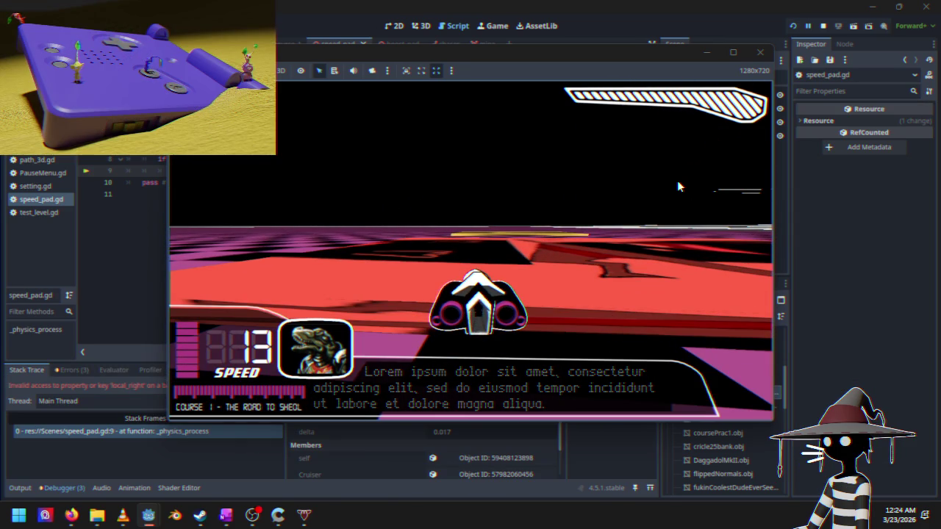
key(F8)
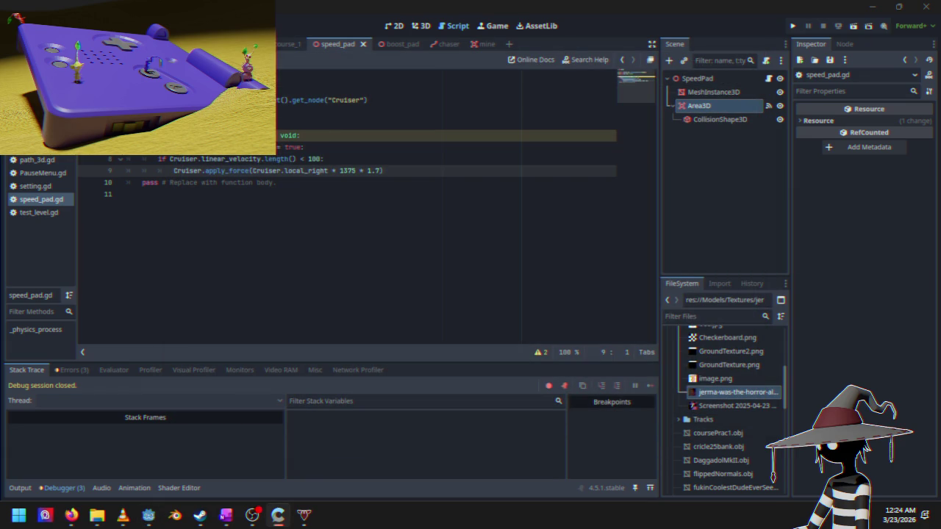
Step: Open Cruiser.gd and search it for 'up', landing on local_up at line 23
click(326, 138)
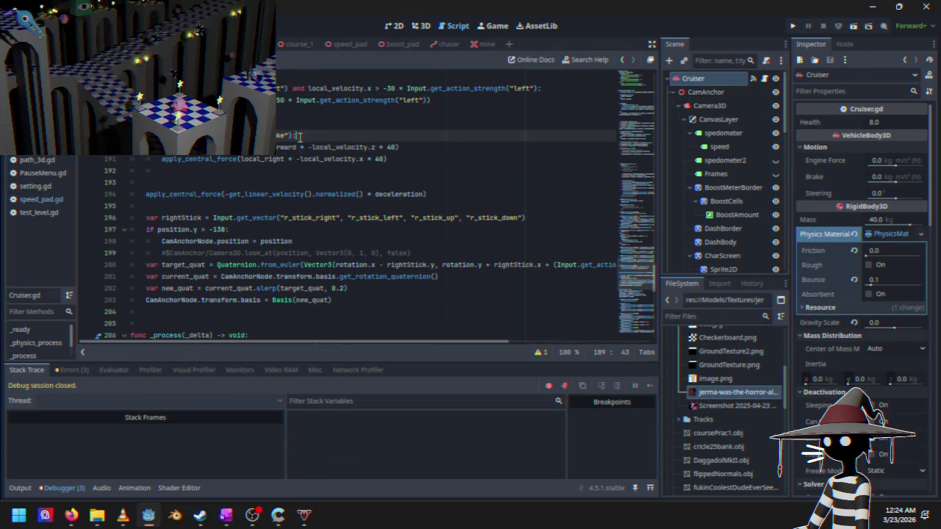
key(ctrl+f)
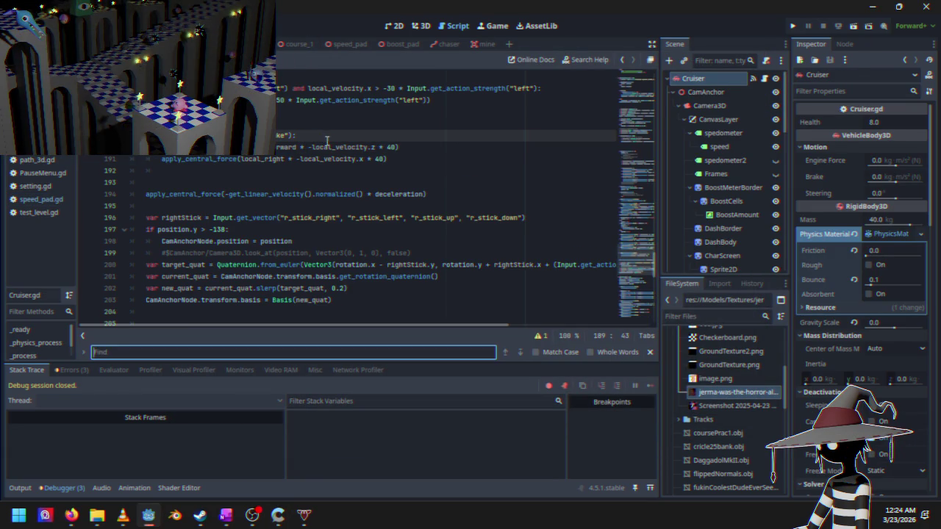
click(341, 145)
scroll(340, 145, up, 2)
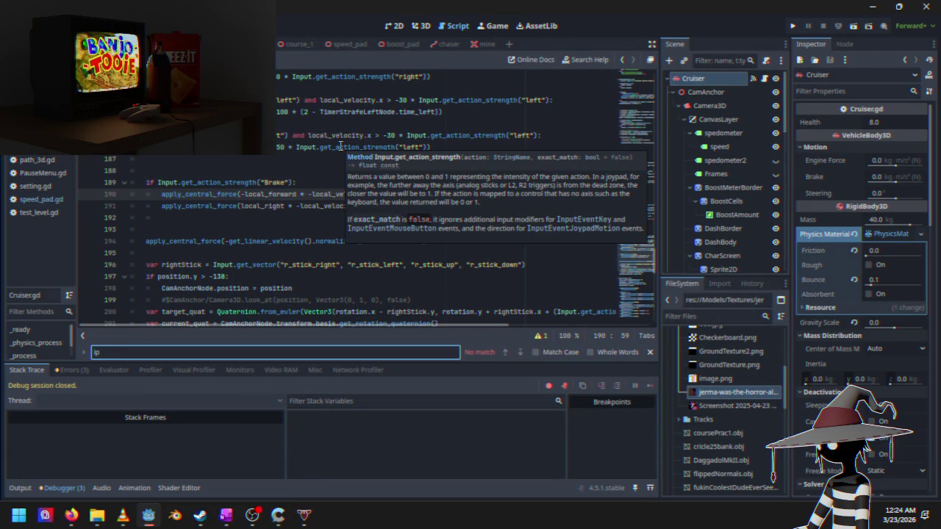
text(up)
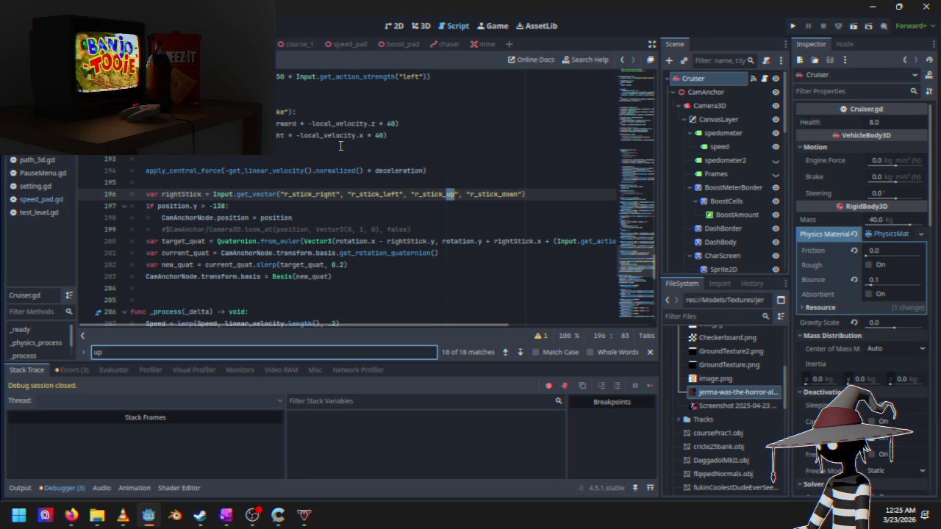
click(520, 353)
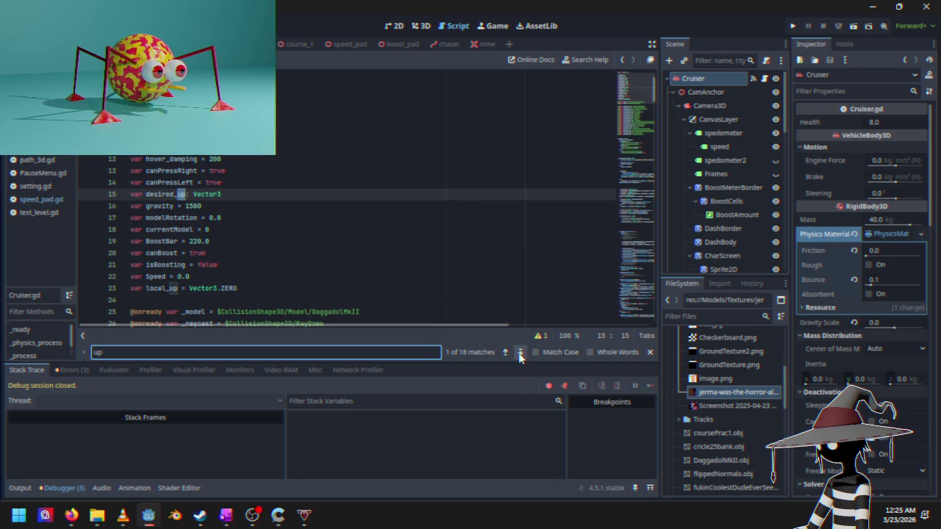
click(520, 354)
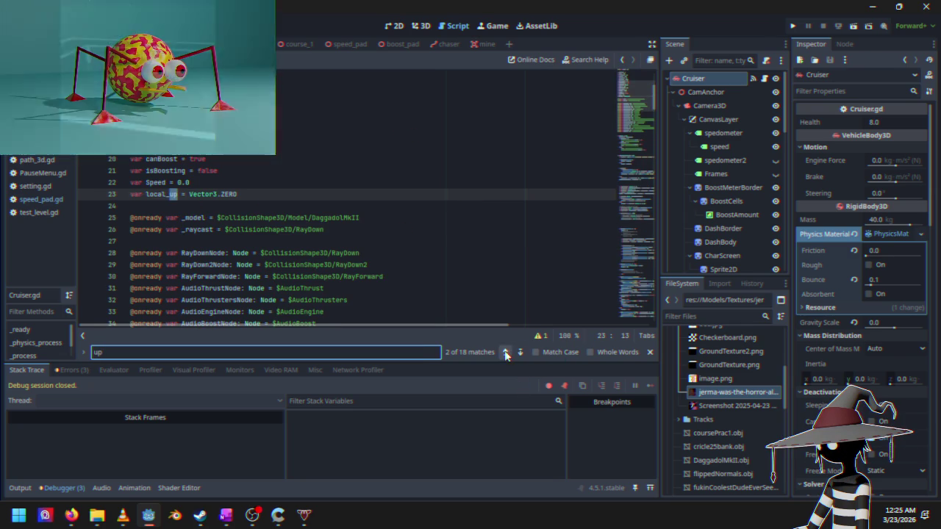
Step: Step through the 'up' matches to global_up and select 'var local_right' on line 90
scroll(295, 262, up, 3)
scroll(295, 262, down, 2)
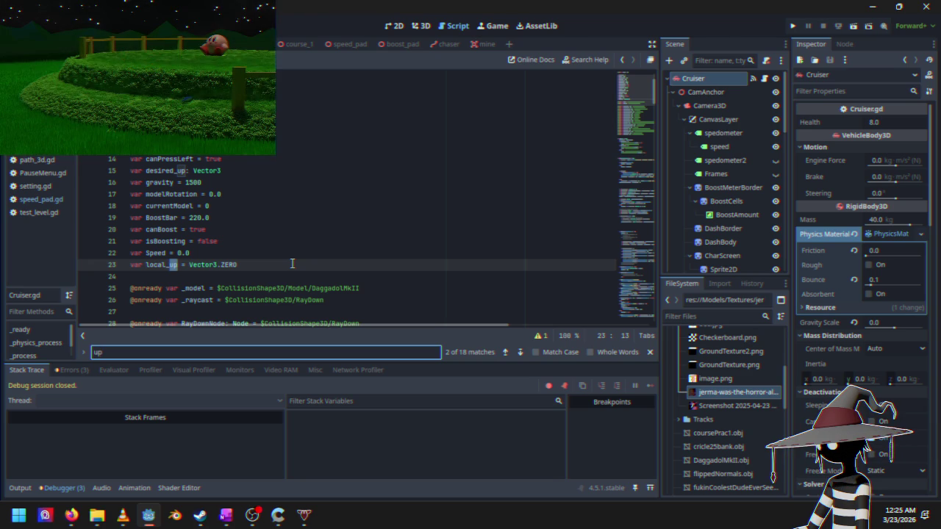
scroll(292, 263, down, 12)
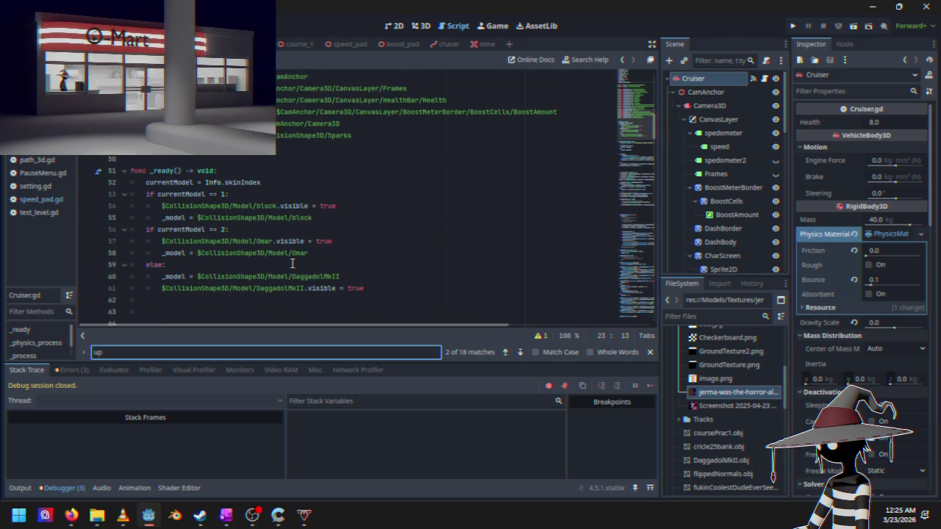
scroll(294, 263, down, 3)
scroll(324, 266, up, 3)
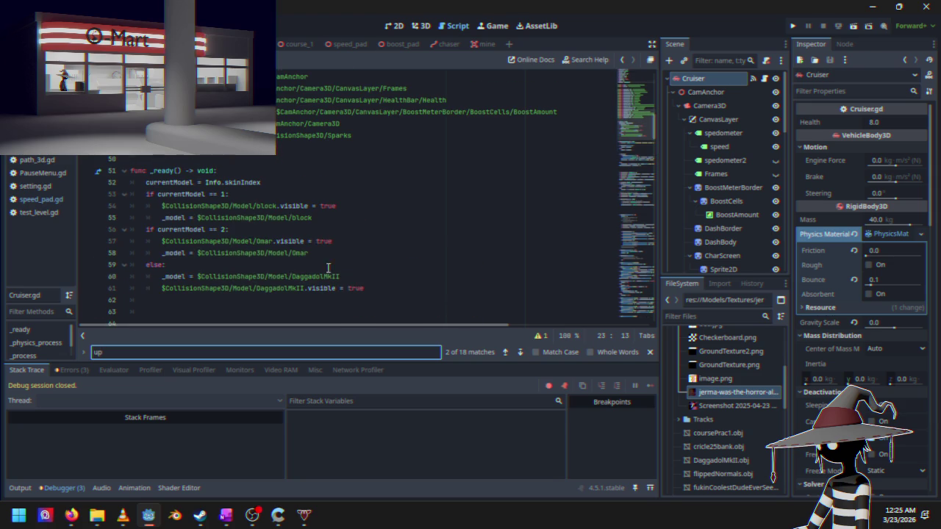
click(520, 353)
click(520, 353)
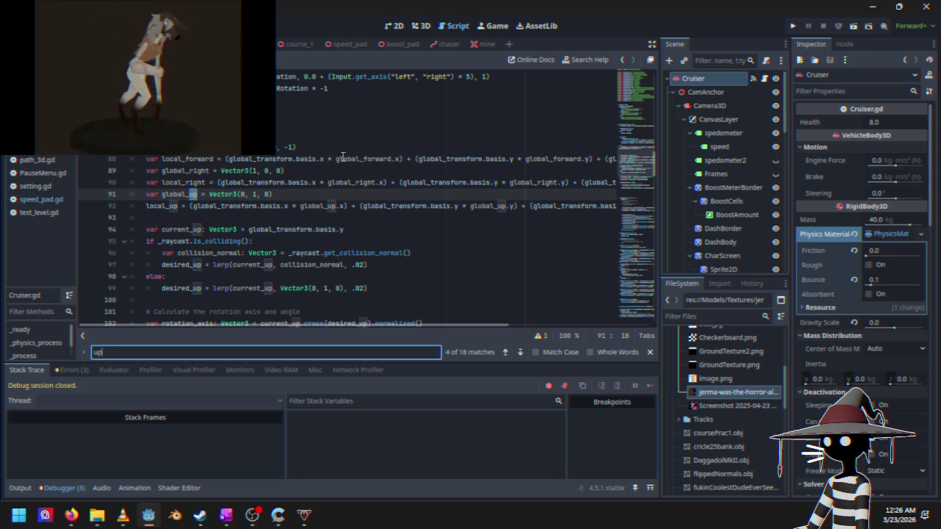
click(219, 200)
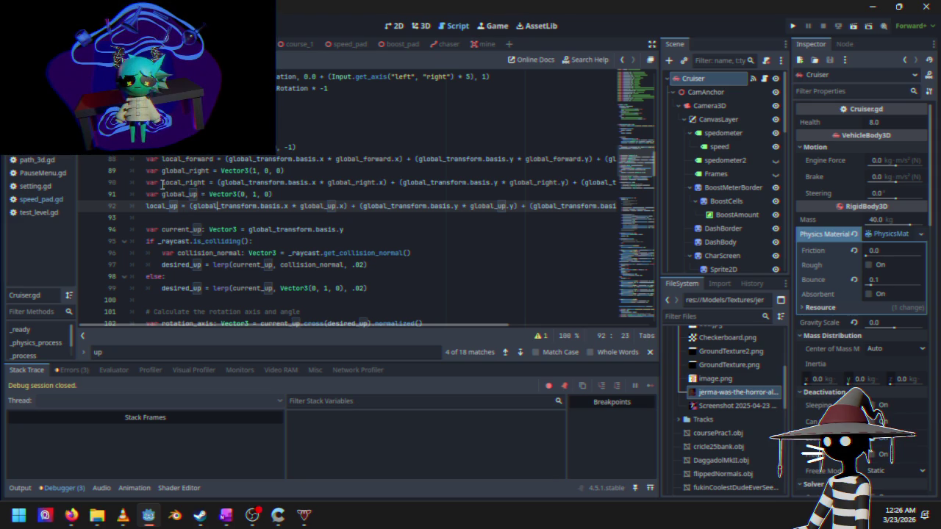
drag(148, 183, 206, 182)
key(ctrl+c)
scroll(264, 211, up, 20)
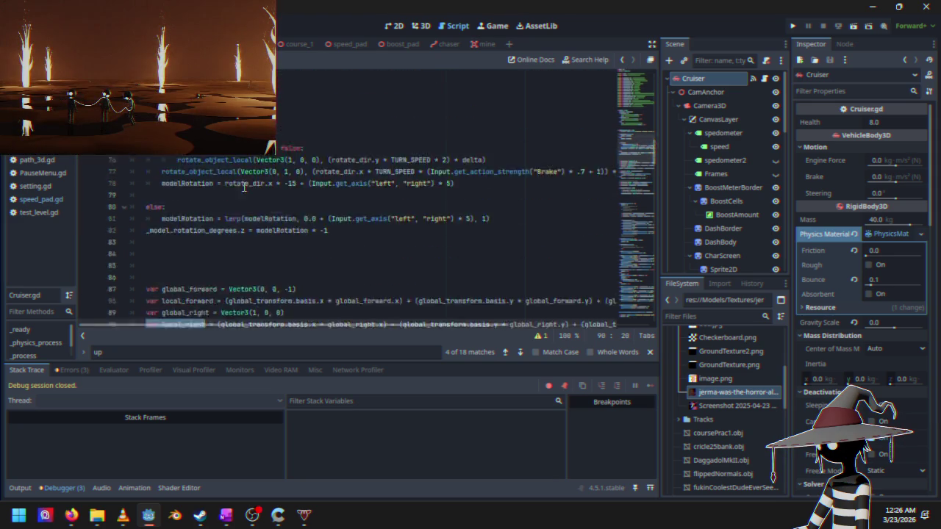
scroll(264, 211, down, 3)
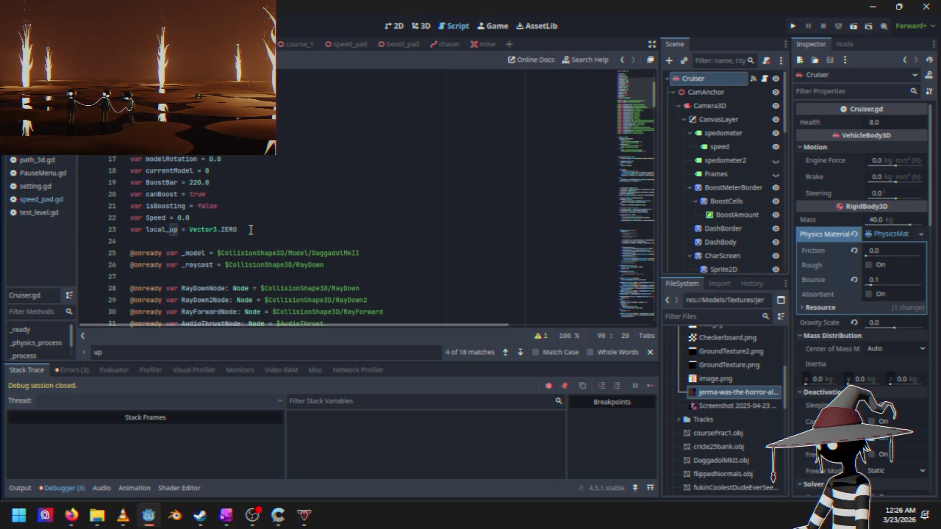
Step: Add local_right and local_forward member declarations below local_up on line 23
click(250, 230)
key(Return)
key(ctrl+v)
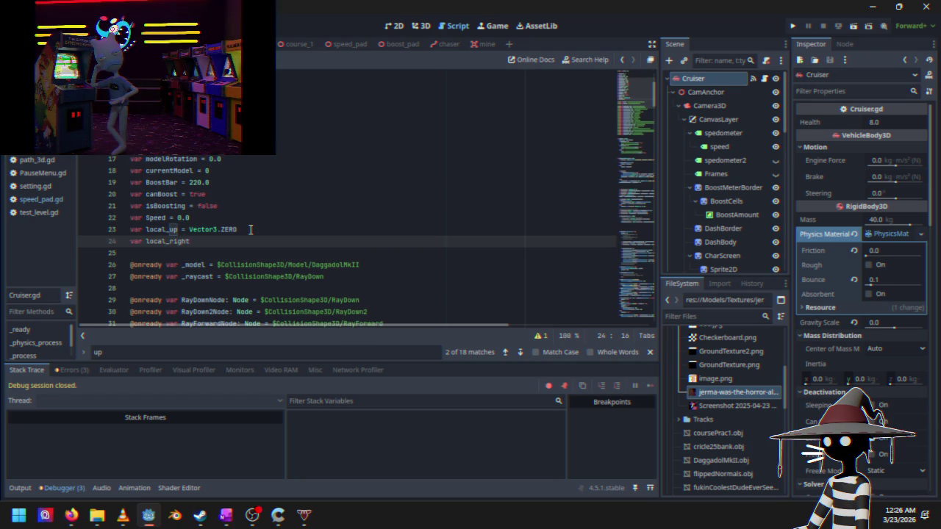
key(Return)
key(ctrl+v)
key(BackSpace)
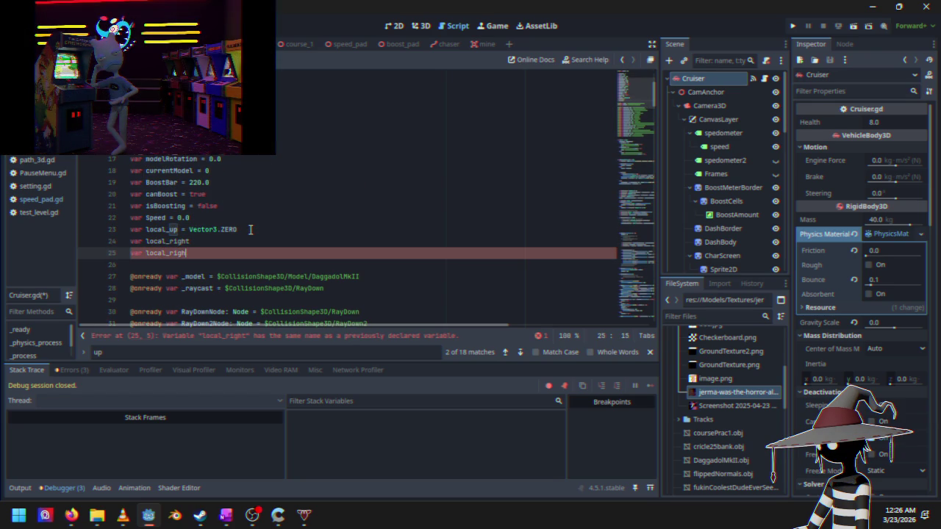
key(BackSpace)
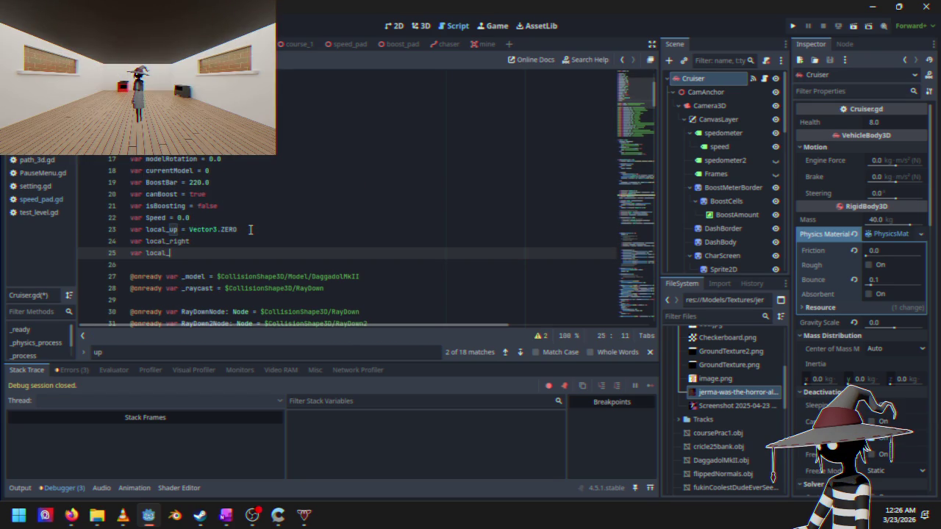
text(forward)
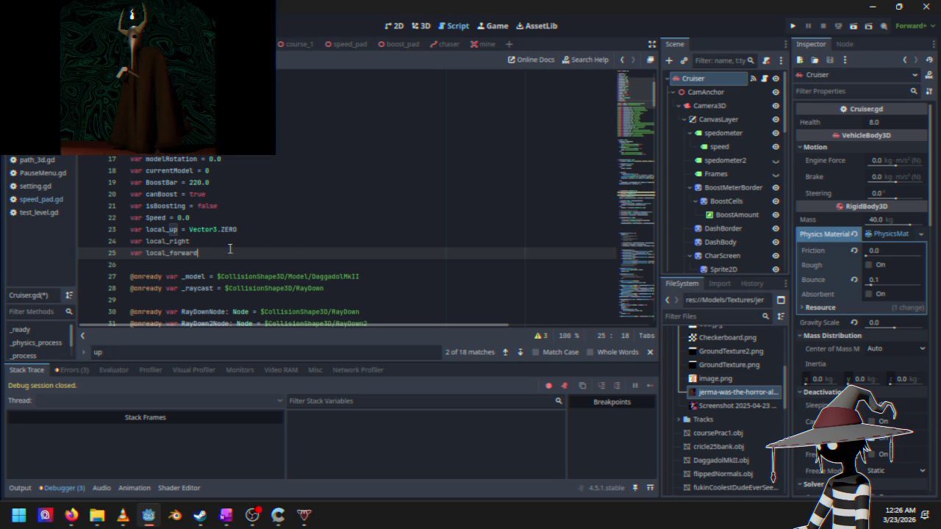
Step: Give the local_right and local_forward declarations the = Vector3.ZERO initializer
drag(180, 231, 242, 228)
key(ctrl+c)
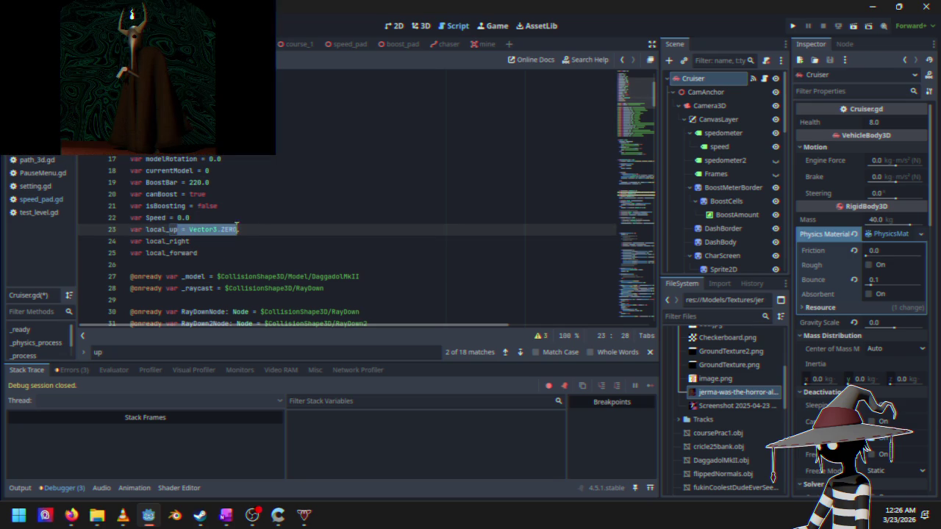
click(219, 241)
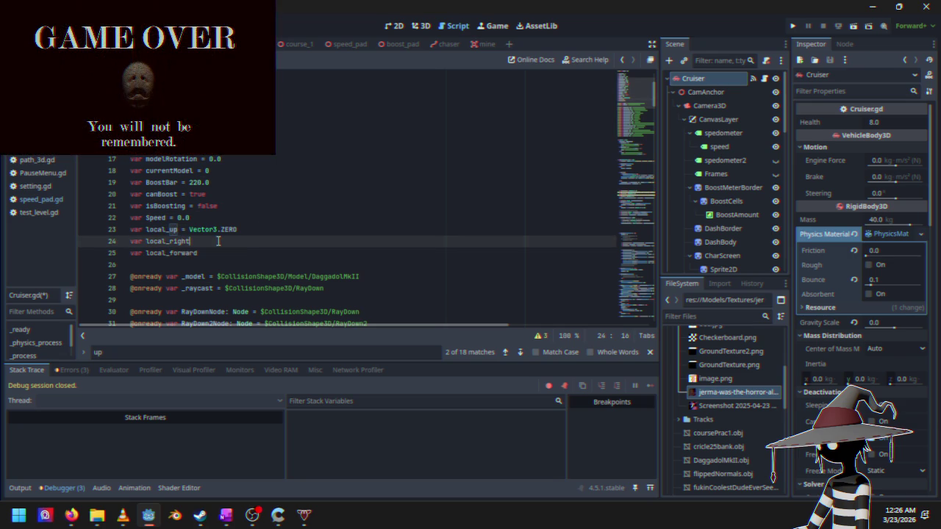
key(ctrl+v)
click(229, 253)
key(ctrl+v)
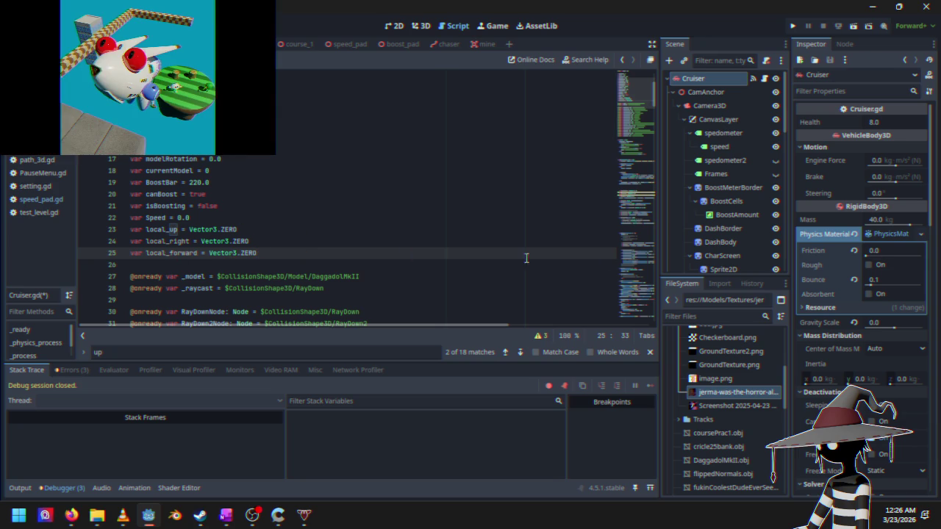
Step: Step back and forth through the 'up' matches to the global_up match on line 93
mouse_move(629, 95)
mouse_down()
mouse_move(645, 195)
mouse_move(639, 136)
mouse_up()
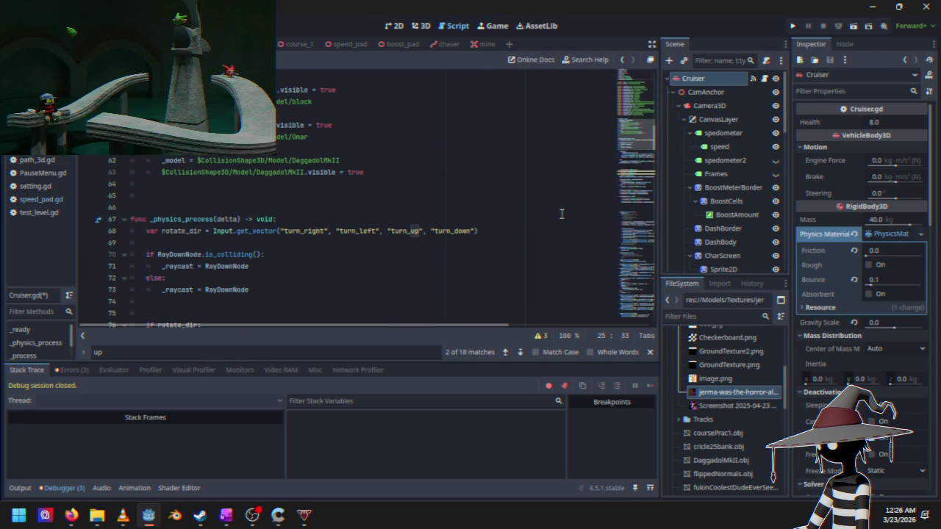
click(520, 353)
click(520, 353)
click(520, 353)
click(521, 353)
click(521, 353)
click(521, 353)
click(521, 353)
click(506, 353)
click(506, 353)
click(506, 353)
click(506, 353)
click(506, 353)
click(506, 353)
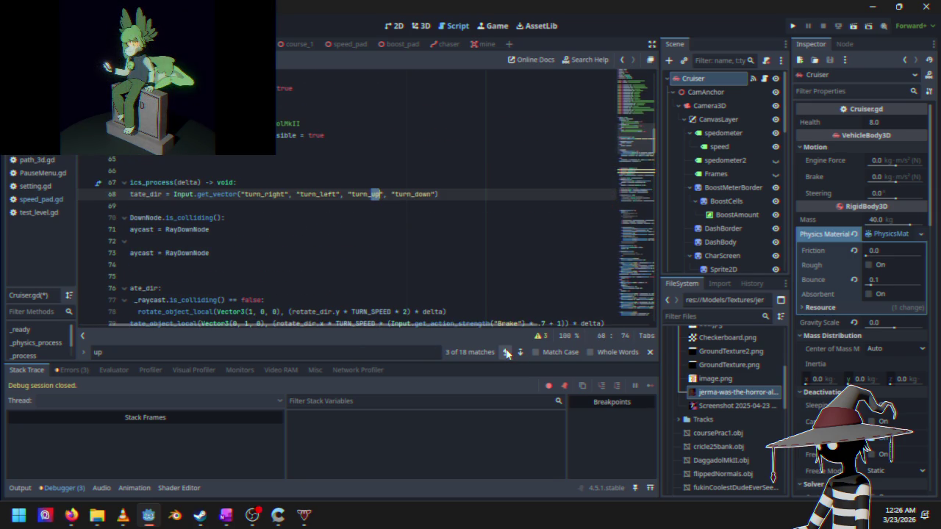
click(520, 353)
Step: Delete 'var' before local_right on line 92 so it assigns the member variable
drag(448, 327, 414, 326)
mouse_move(161, 182)
mouse_down()
mouse_move(146, 182)
mouse_move(146, 159)
mouse_up()
key(BackSpace)
key(BackSpace)
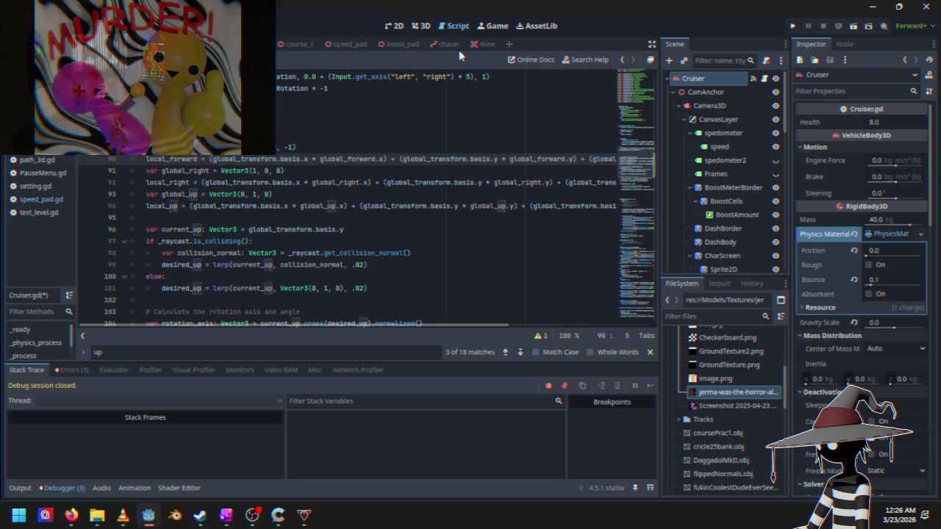
click(347, 44)
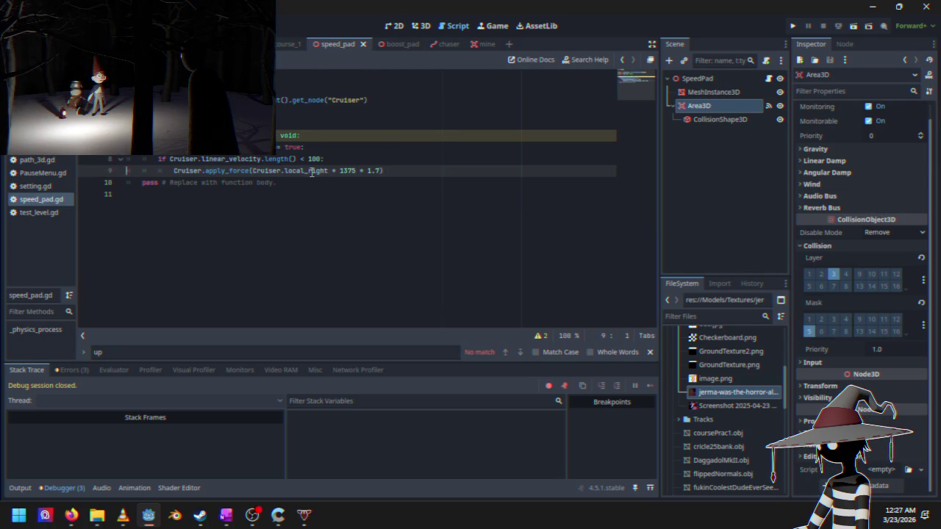
Step: Change local_right to local_forward in speed_pad.gd and start a Time Trials test race
drag(328, 172, 309, 172)
text(forward)
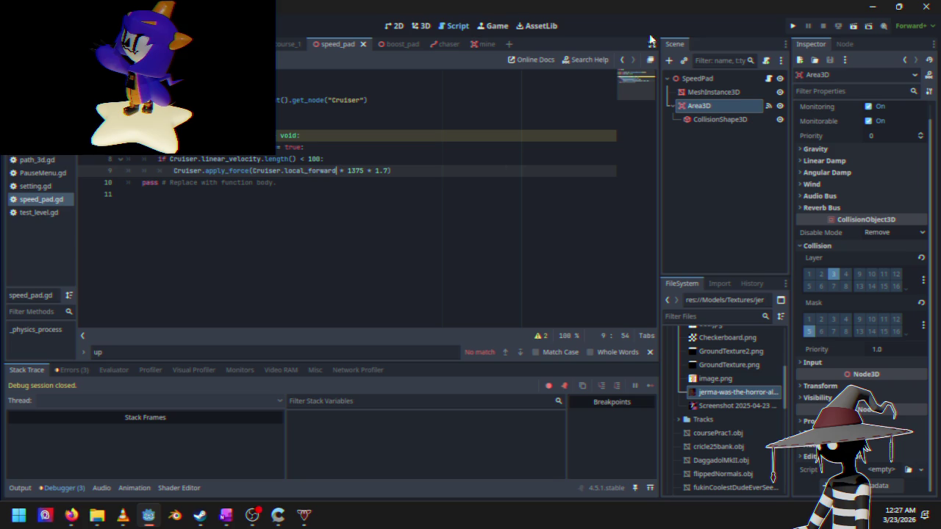
click(798, 27)
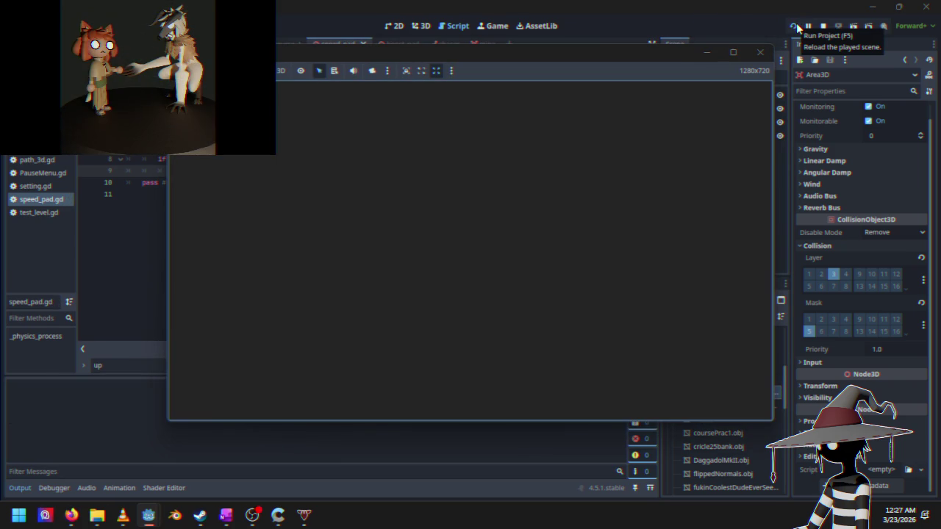
key(Down)
key(Up)
key(Down)
key(Up)
key(Down)
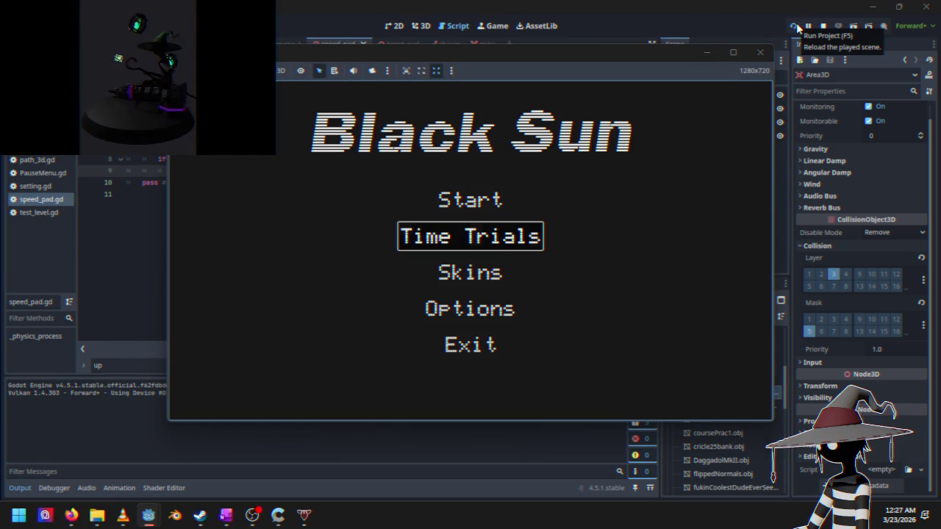
key(Return)
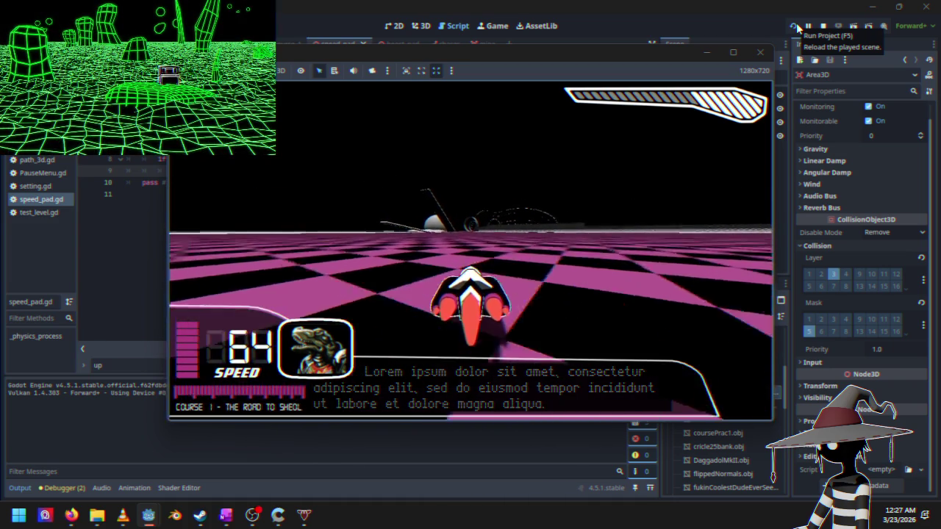
Step: Pause the race and choose Quit to Desktop
key(Escape)
key(Down)
key(Down)
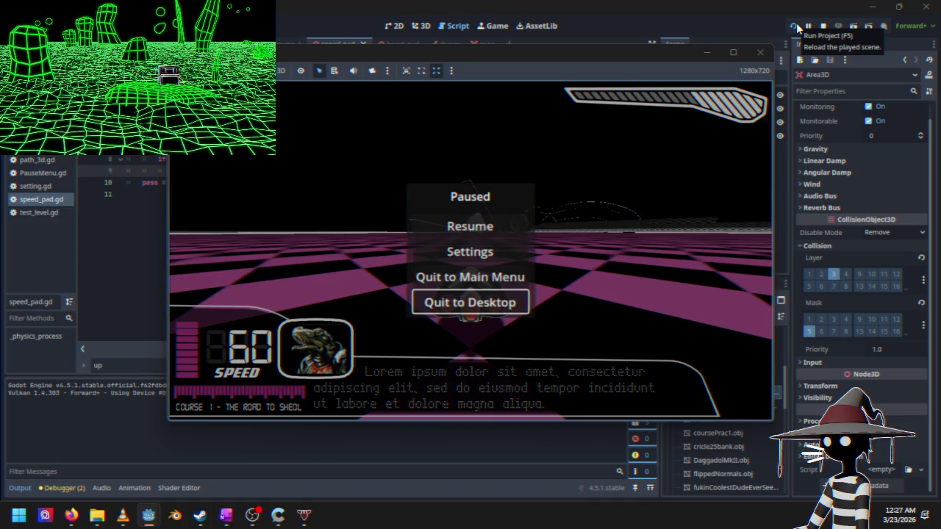
key(Return)
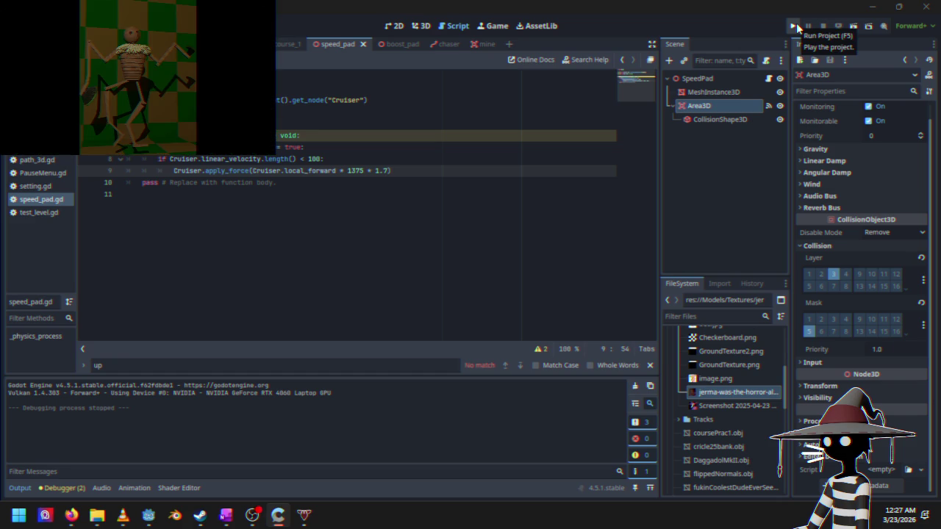